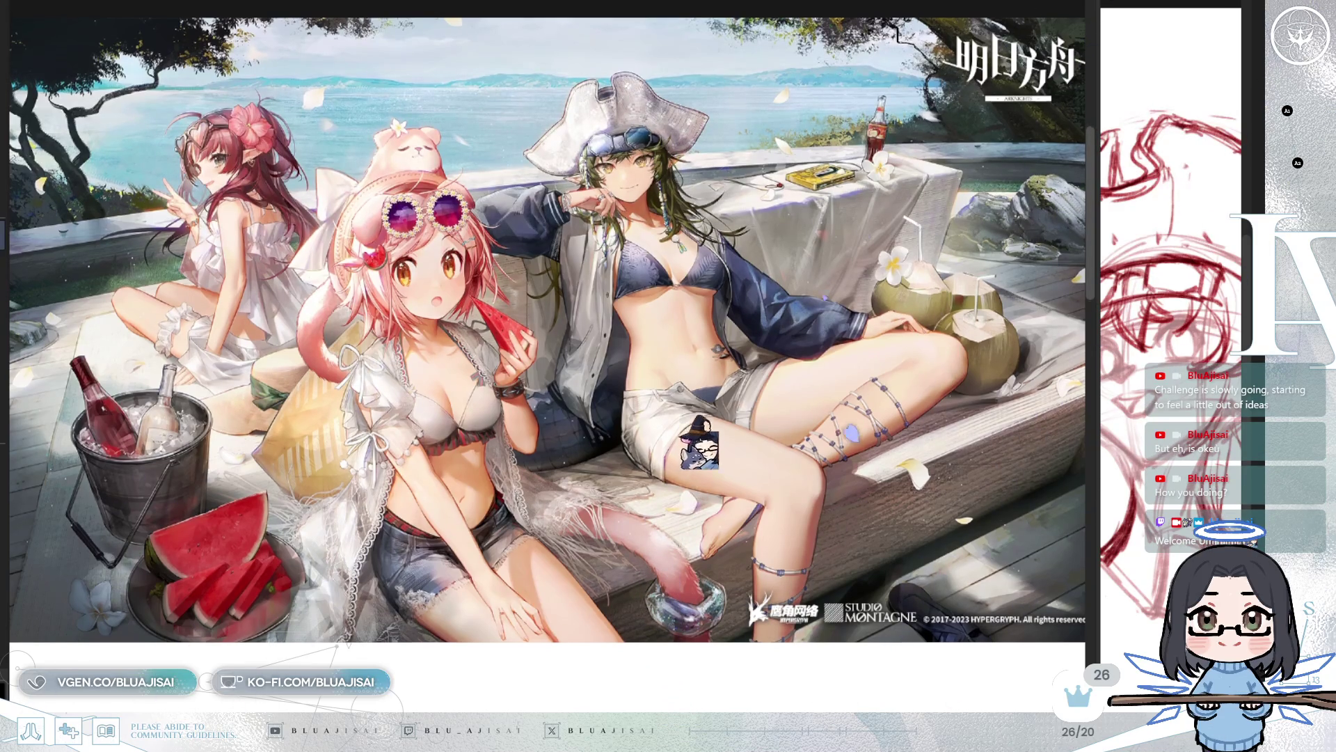
Step: Narrow the reference panel and zoom it onto the green-haired girl in the pirate hat
{"action": "left_click_drag", "start_coordinate": [1085, 241], "coordinate": [343, 285]}
{"action": "scroll", "coordinate": [325, 293], "scroll_direction": "up", "scroll_amount": 5}
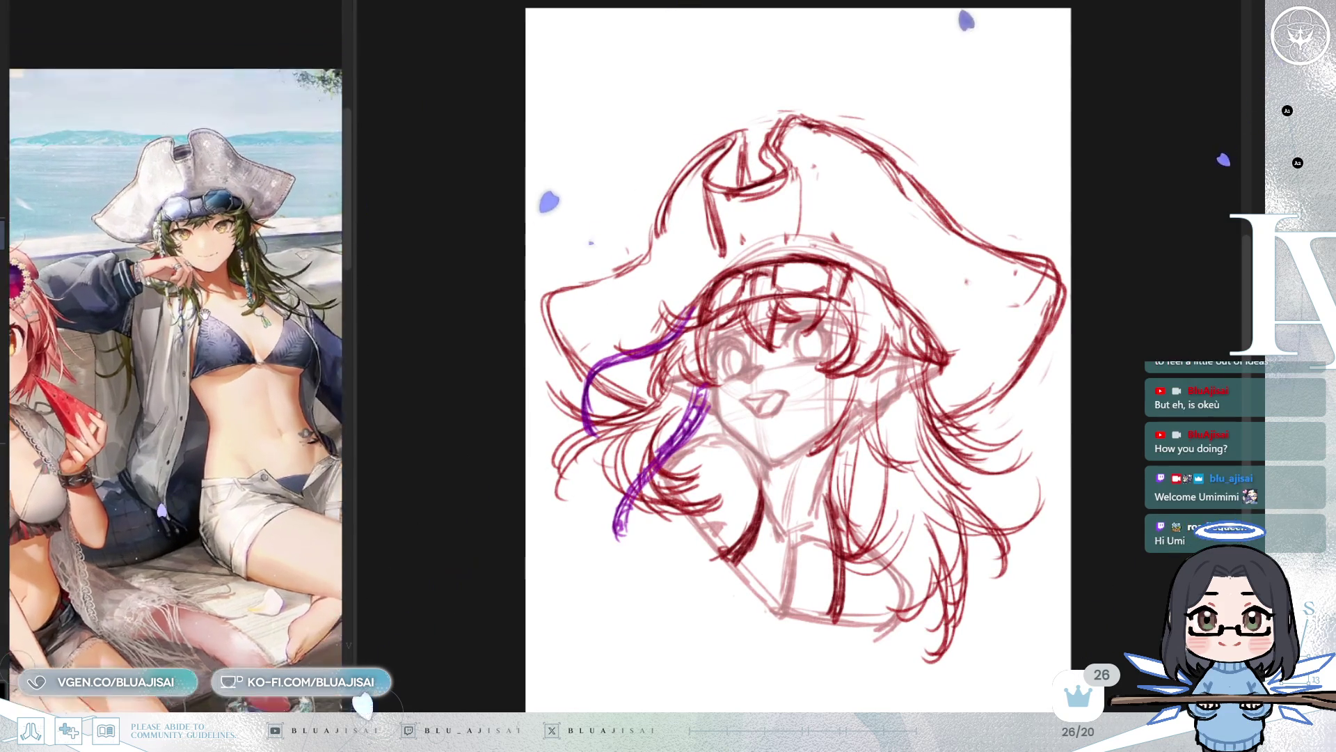
{"action": "left_click_drag", "start_coordinate": [215, 339], "coordinate": [206, 360]}
Step: Cancel the accidental transform frame on the drawing, leaving it unchanged
{"action": "key", "text": "ctrl+t"}
{"action": "key", "text": "Escape"}
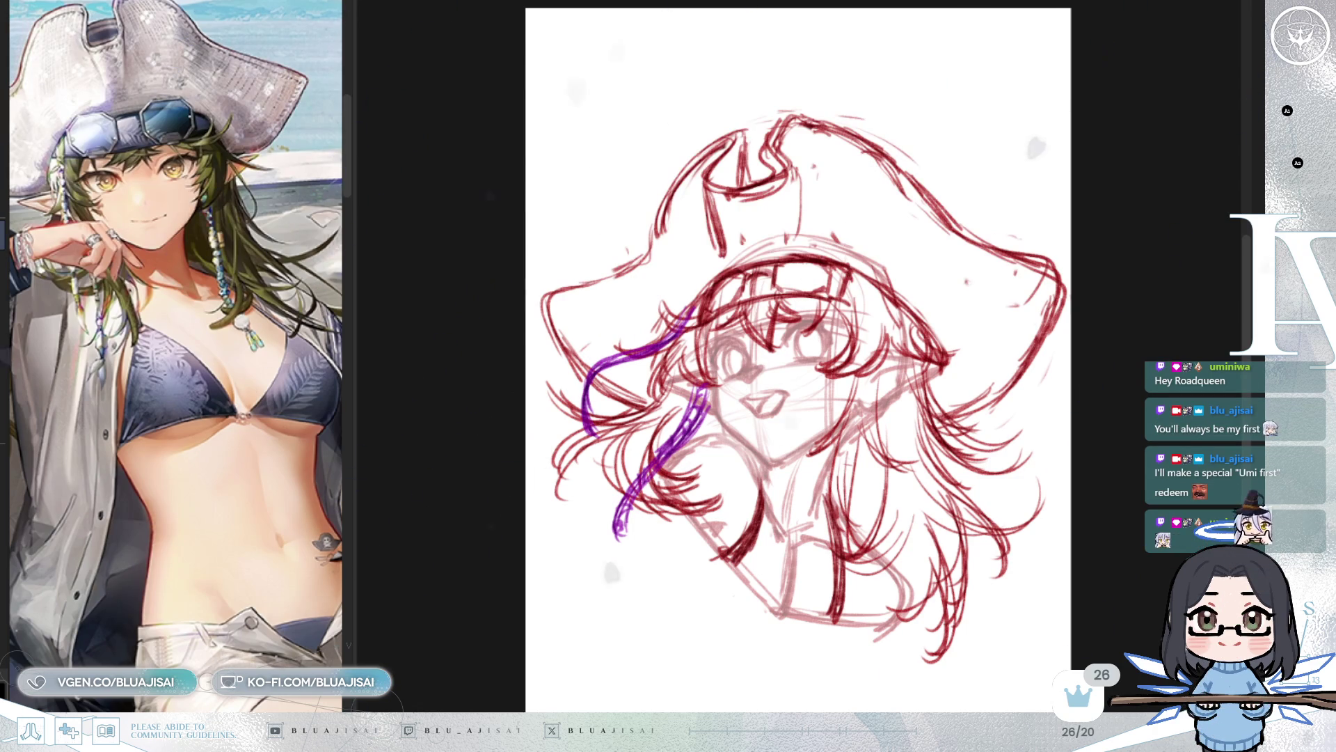
{"action": "scroll", "coordinate": [822, 280], "scroll_direction": "up", "scroll_amount": 1}
Step: Hide the purple and red hair-and-hat sketch and fade the left eye strokes with a 260 px eraser
{"action": "scroll", "coordinate": [822, 281], "scroll_direction": "up", "scroll_amount": 2}
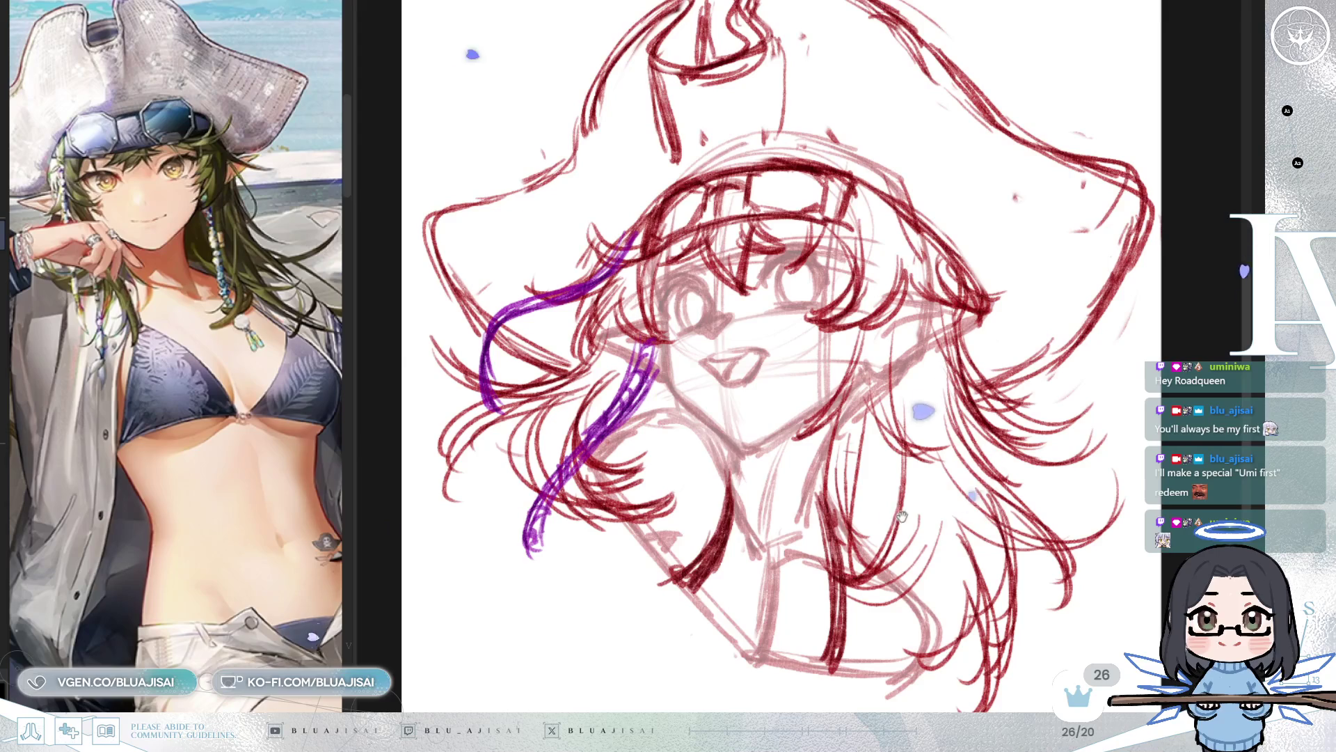
{"action": "key", "text": "ctrl+z"}
{"action": "key", "text": "ctrl+y"}
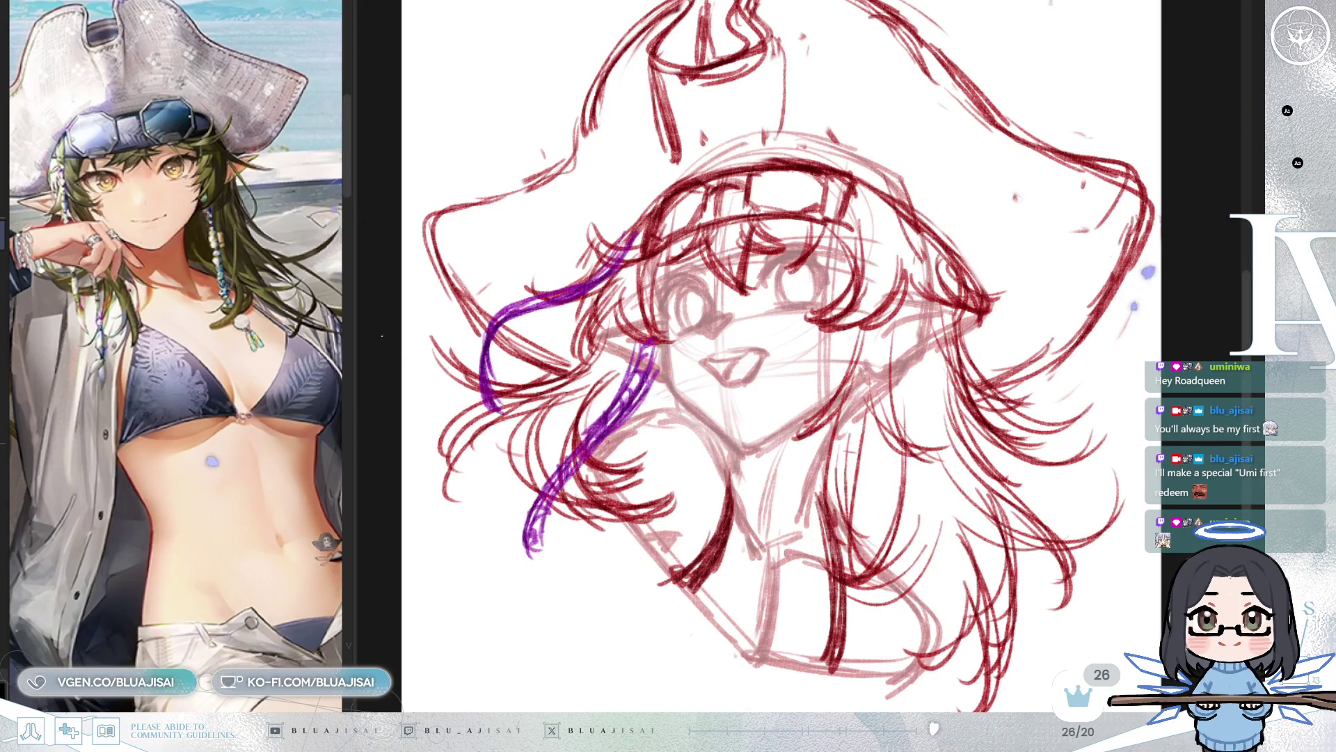
{"action": "key", "text": "ctrl+z"}
{"action": "key", "text": "ctrl+z"}
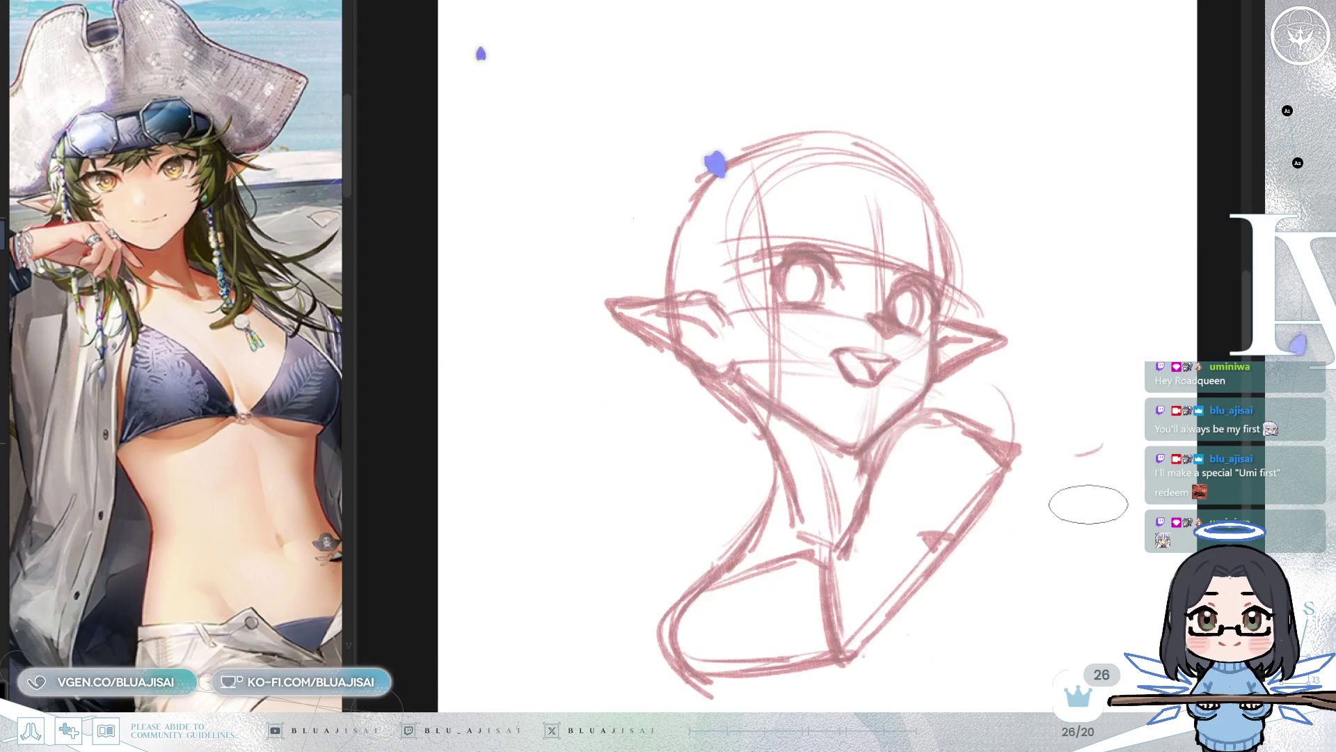
{"action": "key", "text": "bracketright"}
{"action": "key", "text": "bracketright"}
{"action": "key", "text": "bracketright"}
{"action": "mouse_move", "coordinate": [689, 228]}
{"action": "left_mouse_down"}
{"action": "mouse_move", "coordinate": [611, 215]}
{"action": "mouse_move", "coordinate": [721, 389]}
{"action": "left_mouse_up"}
Step: Lasso the whole head and start a transform on it
{"action": "key", "text": "p"}
{"action": "mouse_move", "coordinate": [686, 139]}
{"action": "left_mouse_down"}
{"action": "mouse_move", "coordinate": [616, 348]}
{"action": "mouse_move", "coordinate": [589, 289]}
{"action": "left_mouse_up"}
{"action": "mouse_move", "coordinate": [711, 120]}
{"action": "left_mouse_down"}
{"action": "mouse_move", "coordinate": [647, 174]}
{"action": "mouse_move", "coordinate": [581, 299]}
{"action": "mouse_move", "coordinate": [740, 444]}
{"action": "mouse_move", "coordinate": [810, 425]}
{"action": "left_mouse_up"}
{"action": "mouse_move", "coordinate": [933, 373]}
{"action": "left_mouse_down"}
{"action": "mouse_move", "coordinate": [765, 76]}
{"action": "mouse_move", "coordinate": [712, 120]}
{"action": "left_mouse_up"}
{"action": "key", "text": "ctrl+t"}
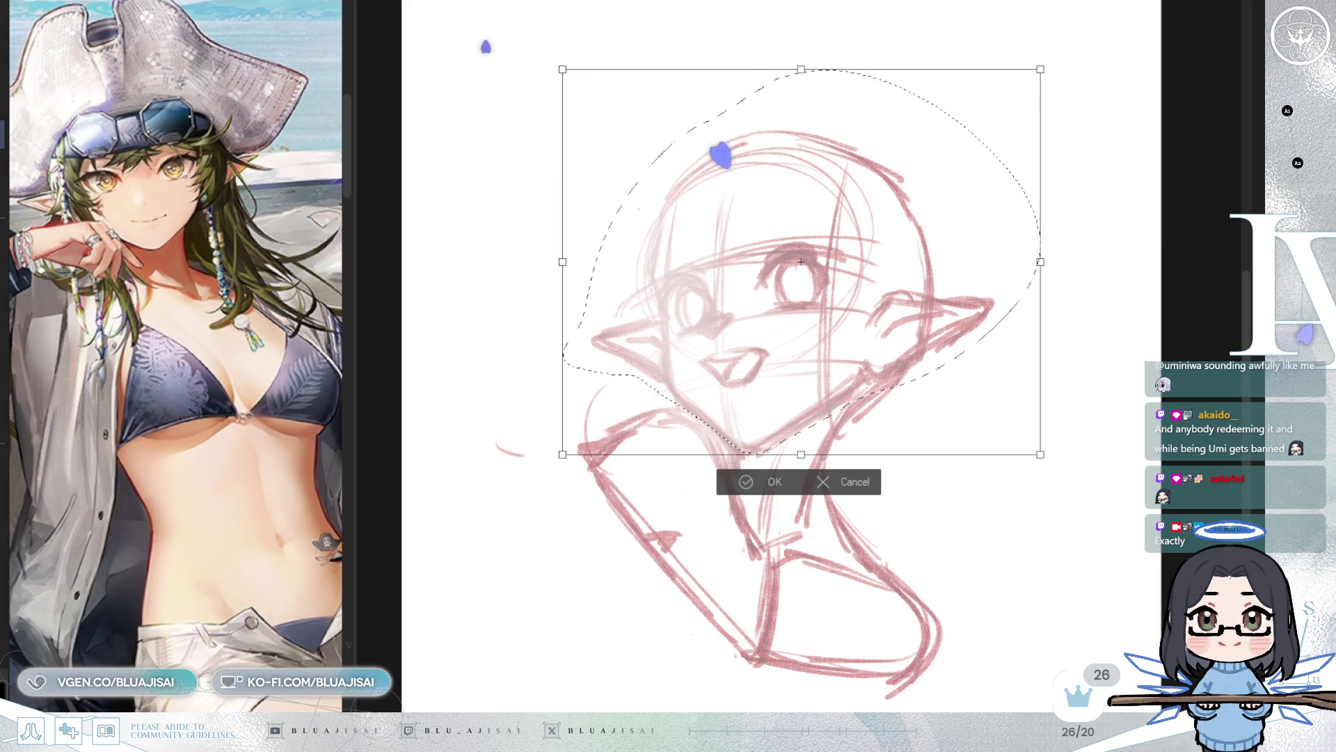
Step: Skew the head's top slightly left, apply the transform and deselect
{"action": "left_click_drag", "start_coordinate": [801, 69], "coordinate": [794, 67]}
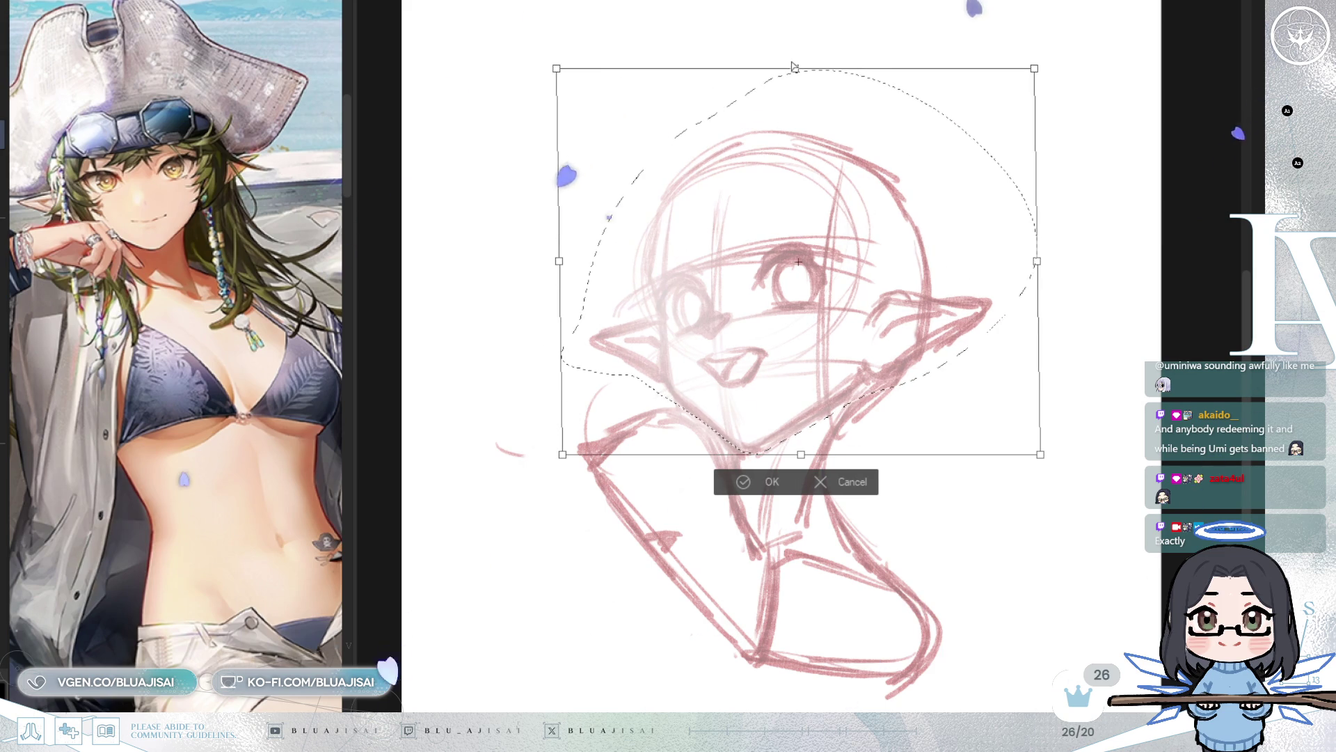
{"action": "left_click", "coordinate": [851, 482]}
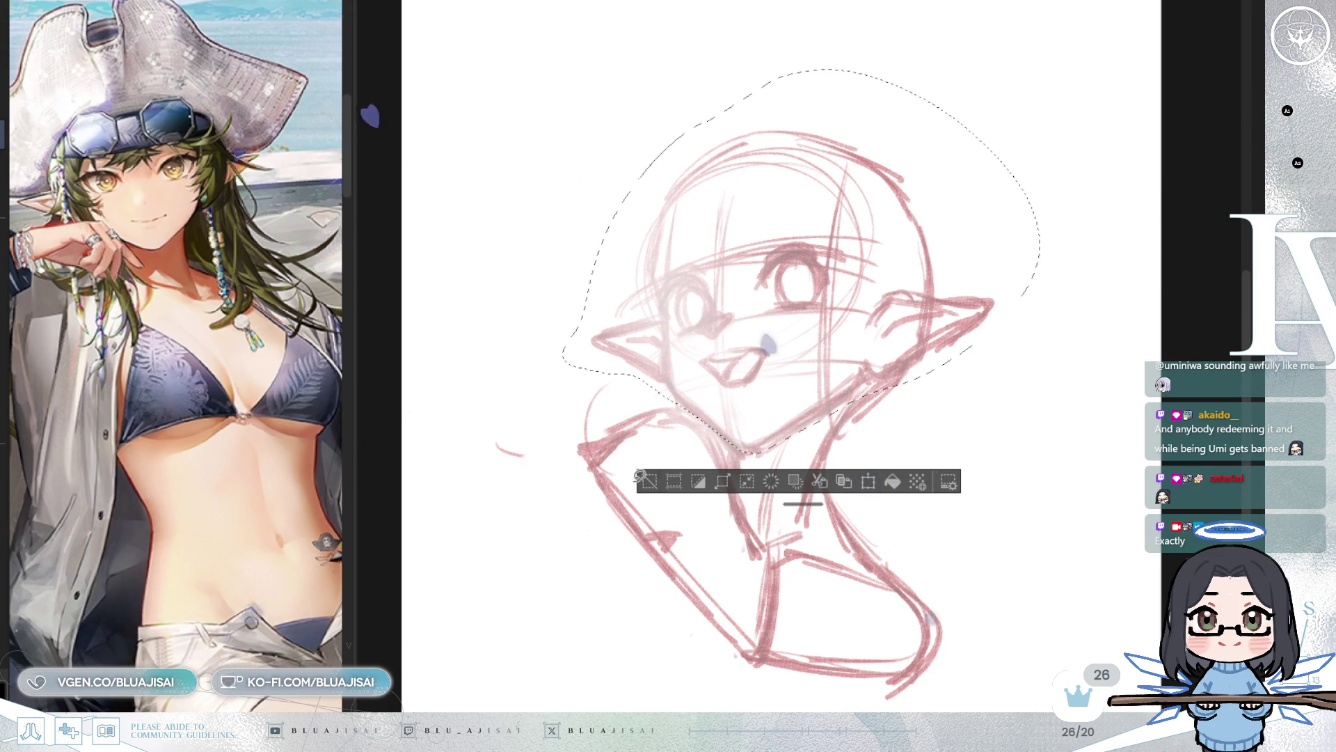
{"action": "key", "text": "ctrl+d"}
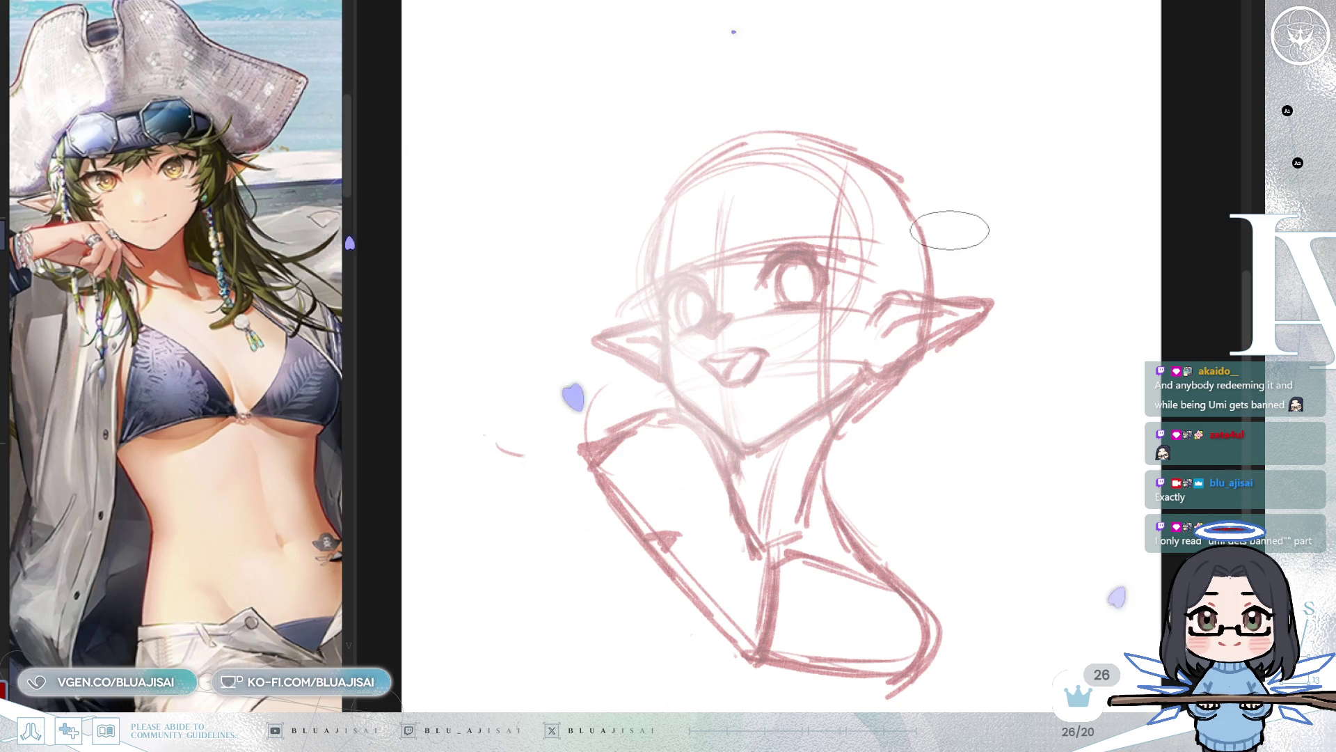
Step: Tilt the view and draw a new left cheek line down toward the jaw
{"action": "scroll", "coordinate": [726, 387], "scroll_direction": "up", "scroll_amount": 2}
{"action": "key", "text": "End"}
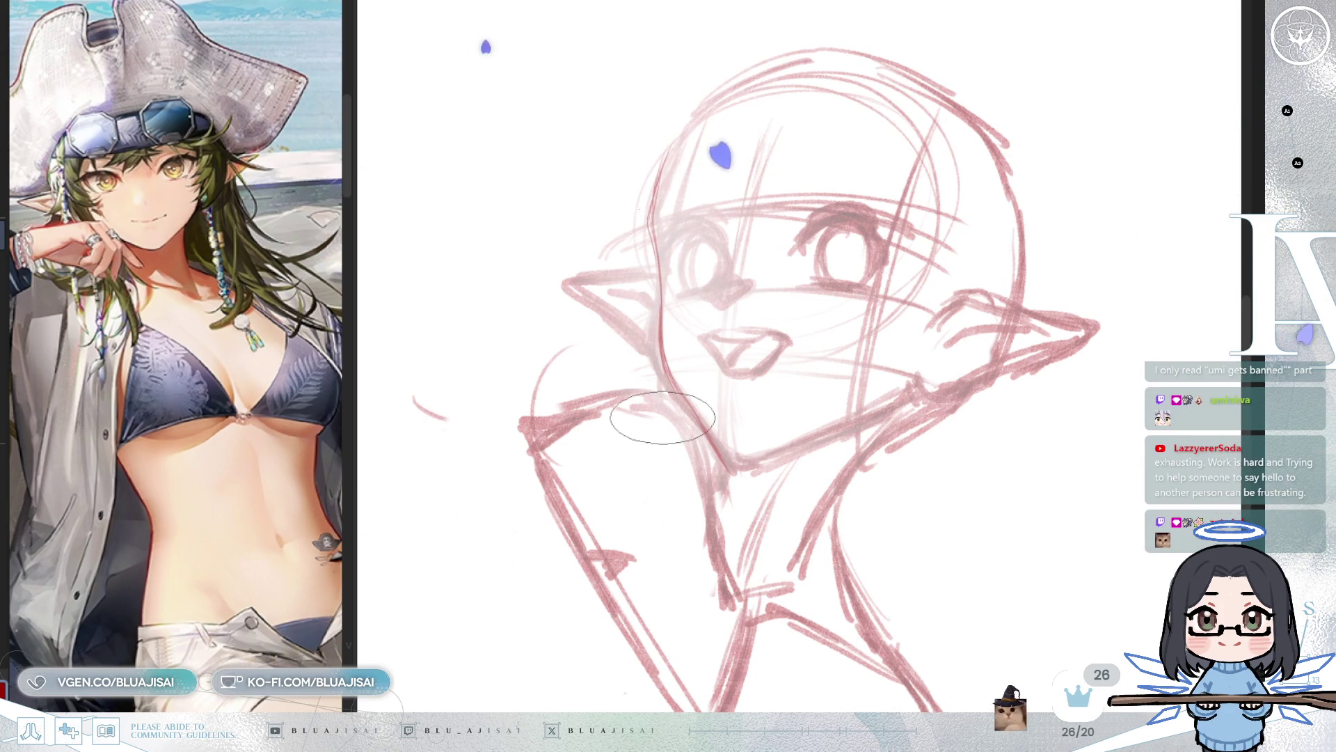
{"action": "key", "text": "Delete"}
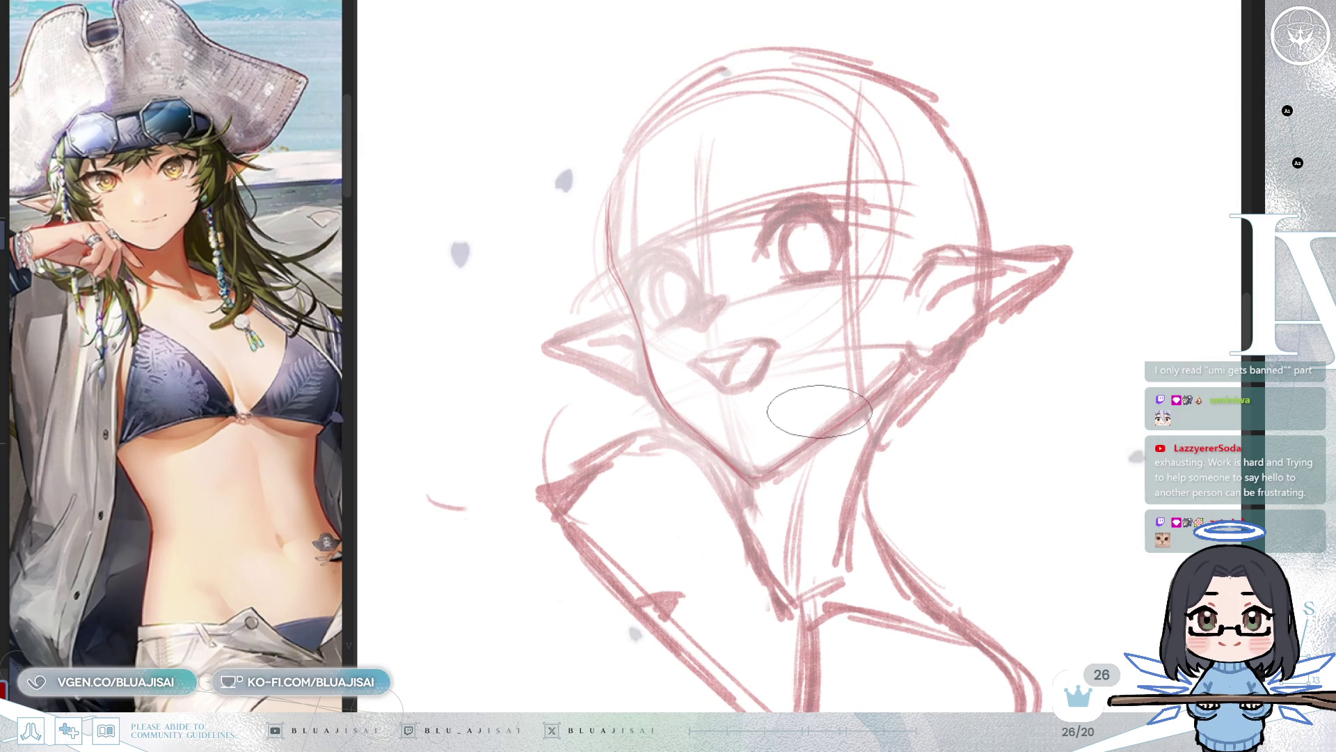
{"action": "key", "text": "End"}
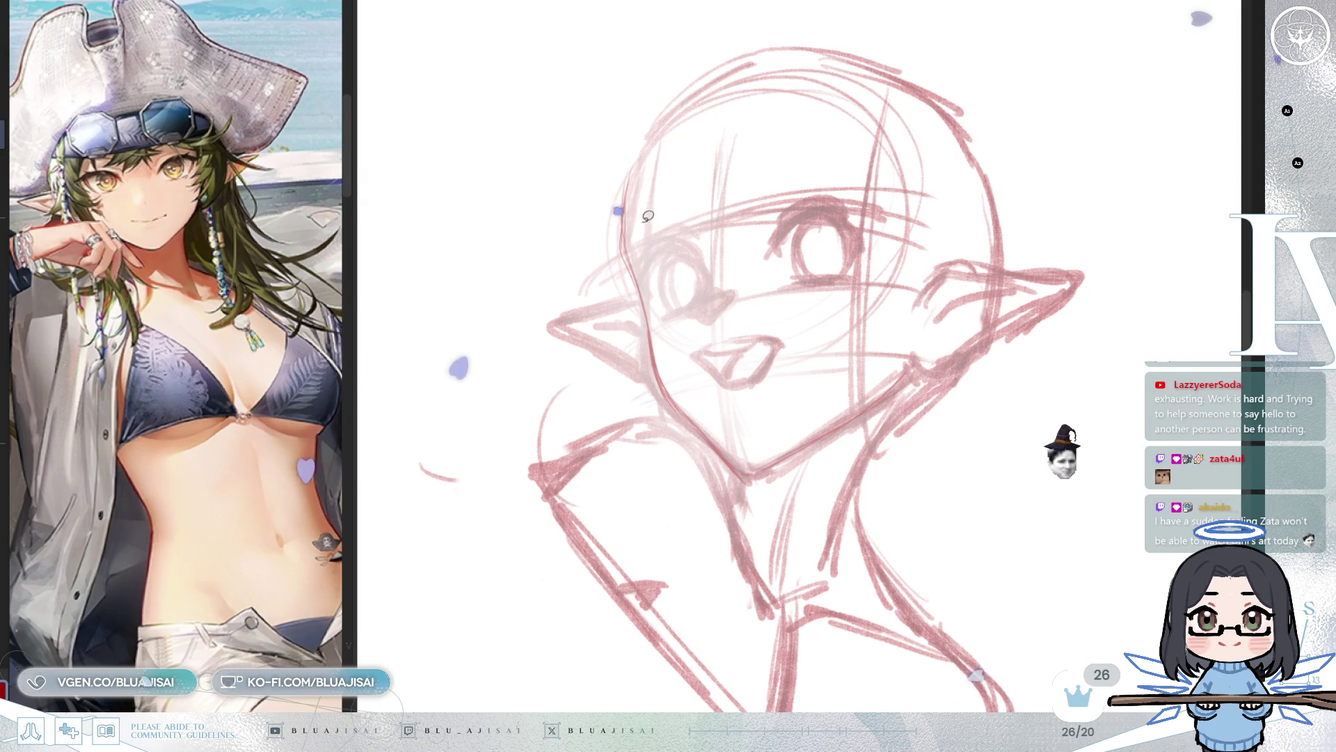
{"action": "left_click_drag", "start_coordinate": [659, 184], "coordinate": [668, 144]}
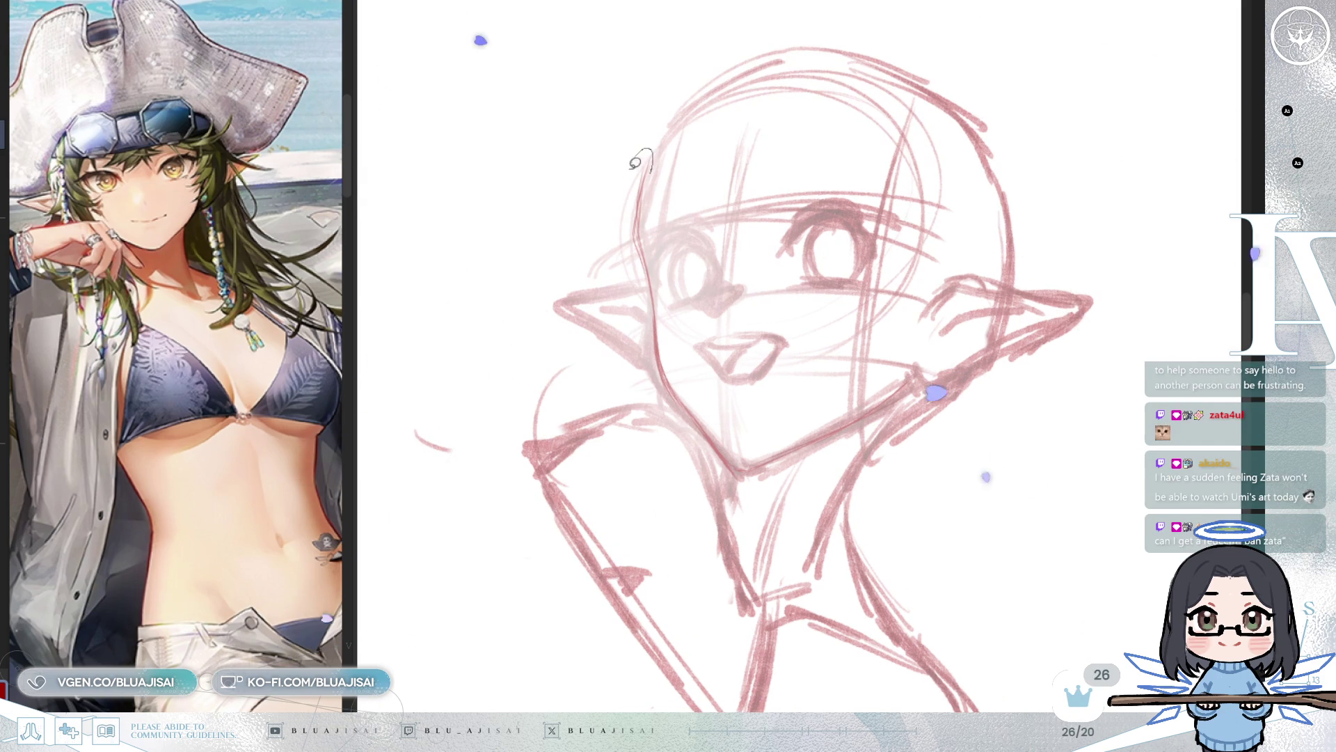
{"action": "left_click_drag", "start_coordinate": [630, 233], "coordinate": [646, 271]}
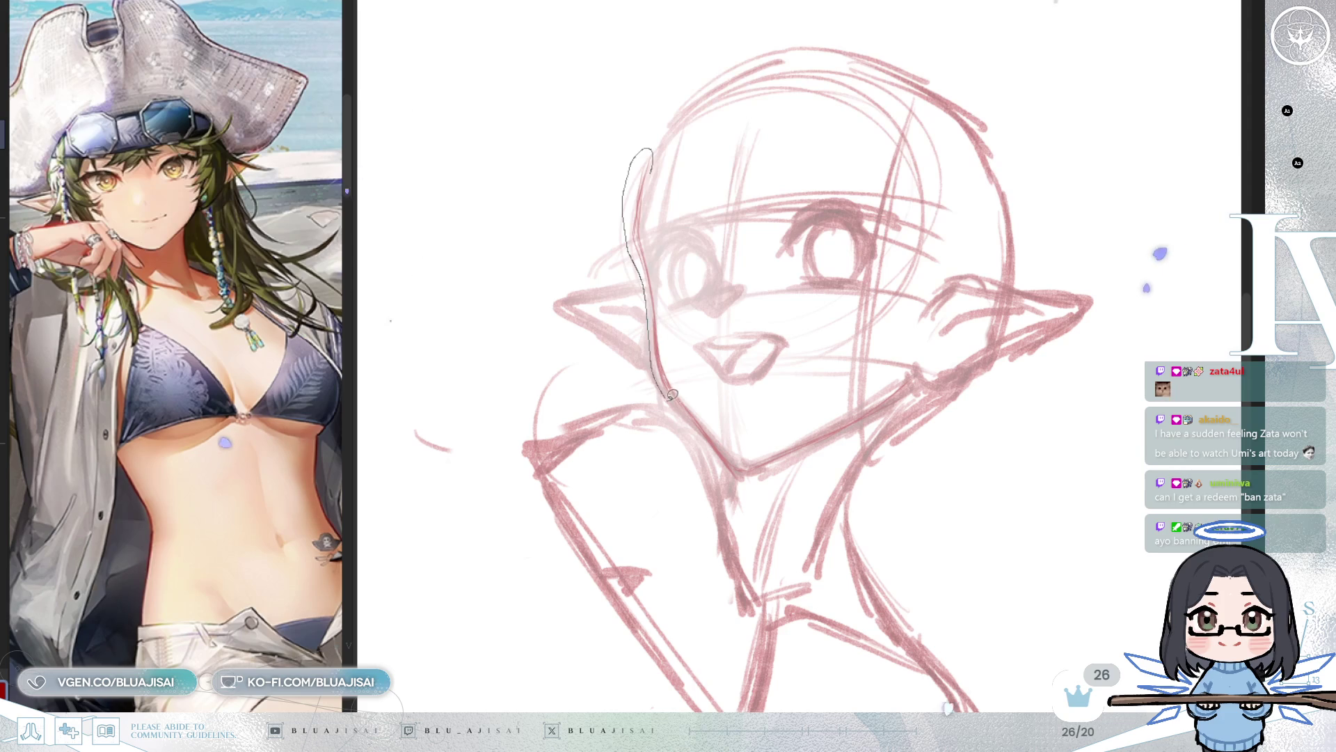
Step: Lasso and transform the cheek line into place, deselect, and mirror the view to check
{"action": "mouse_move", "coordinate": [662, 275]}
{"action": "left_mouse_down"}
{"action": "mouse_move", "coordinate": [681, 142]}
{"action": "mouse_move", "coordinate": [681, 154]}
{"action": "left_mouse_up"}
{"action": "key", "text": "ctrl+t"}
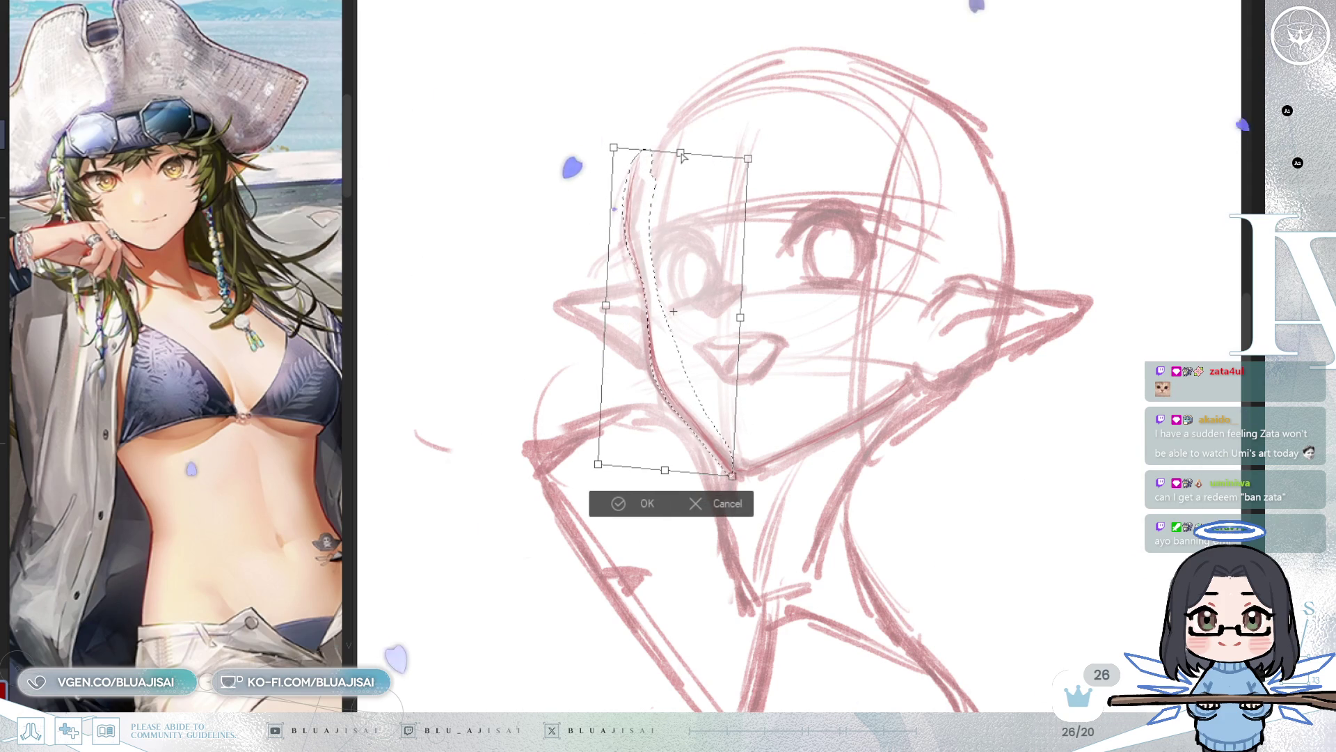
{"action": "left_click", "coordinate": [646, 503]}
{"action": "left_click", "coordinate": [536, 510]}
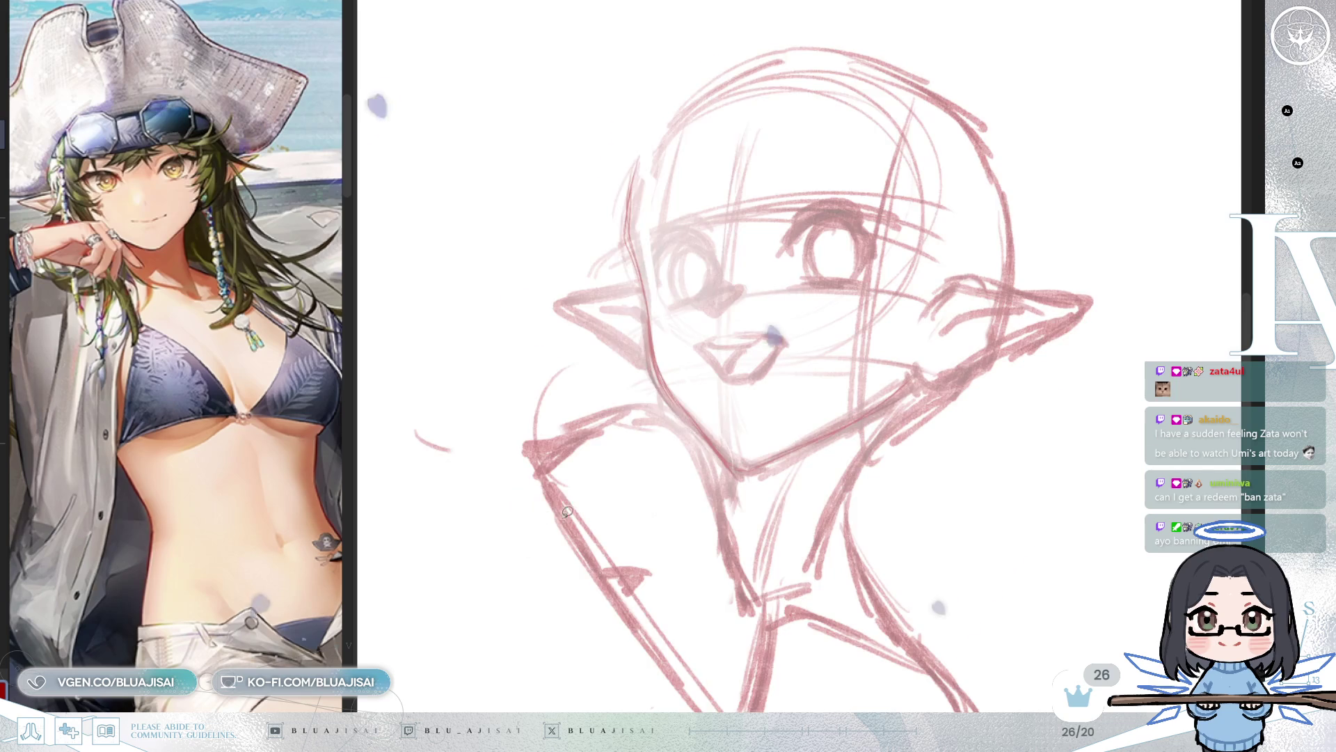
{"action": "key", "text": "h"}
{"action": "key", "text": "h"}
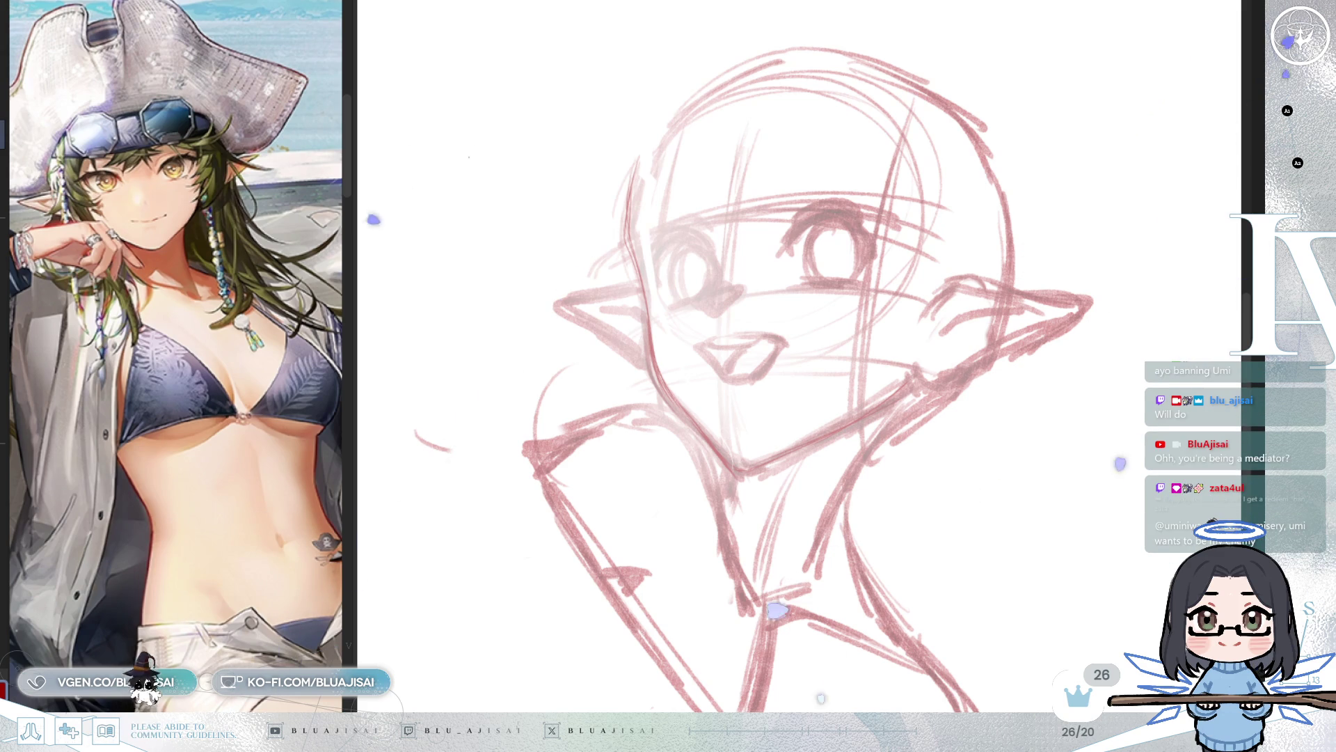
Step: Tilt and zoom the view onto the pale face sketch
{"action": "key", "text": "minus"}
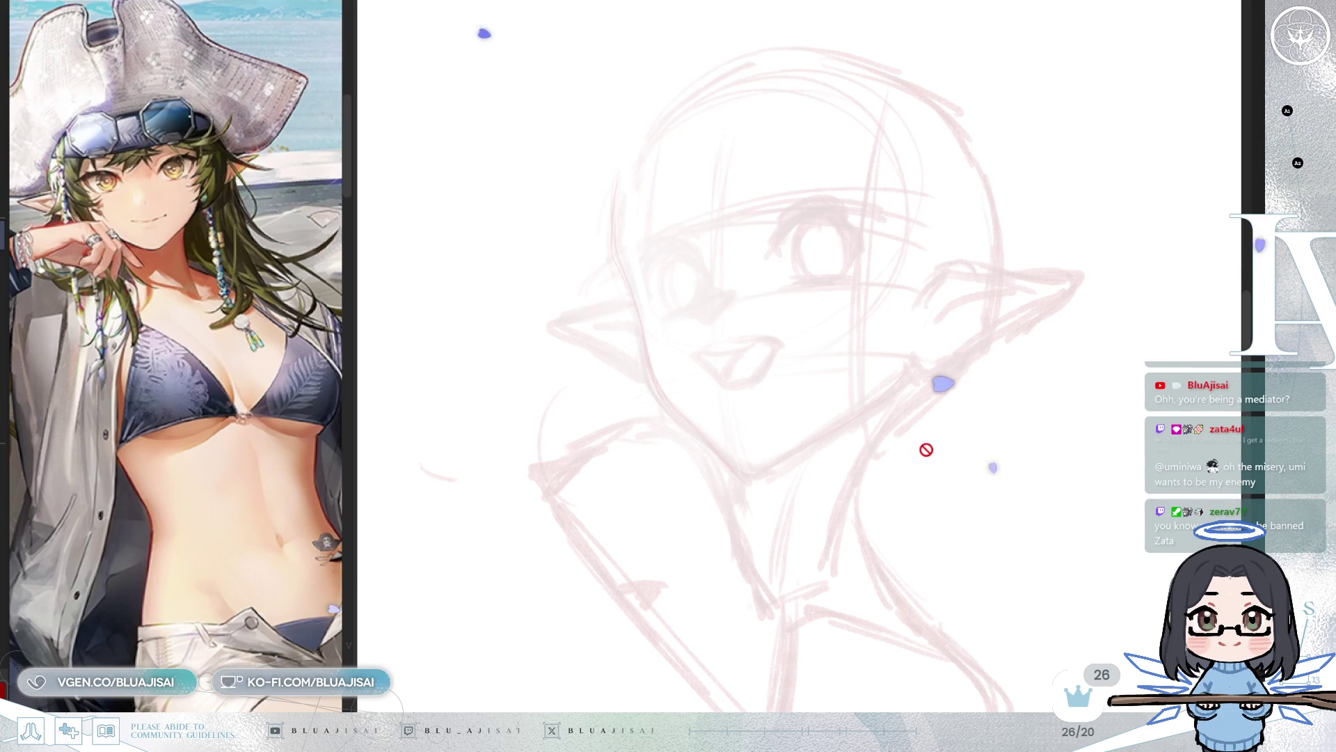
{"action": "scroll", "coordinate": [969, 325], "scroll_direction": "up", "scroll_amount": 5}
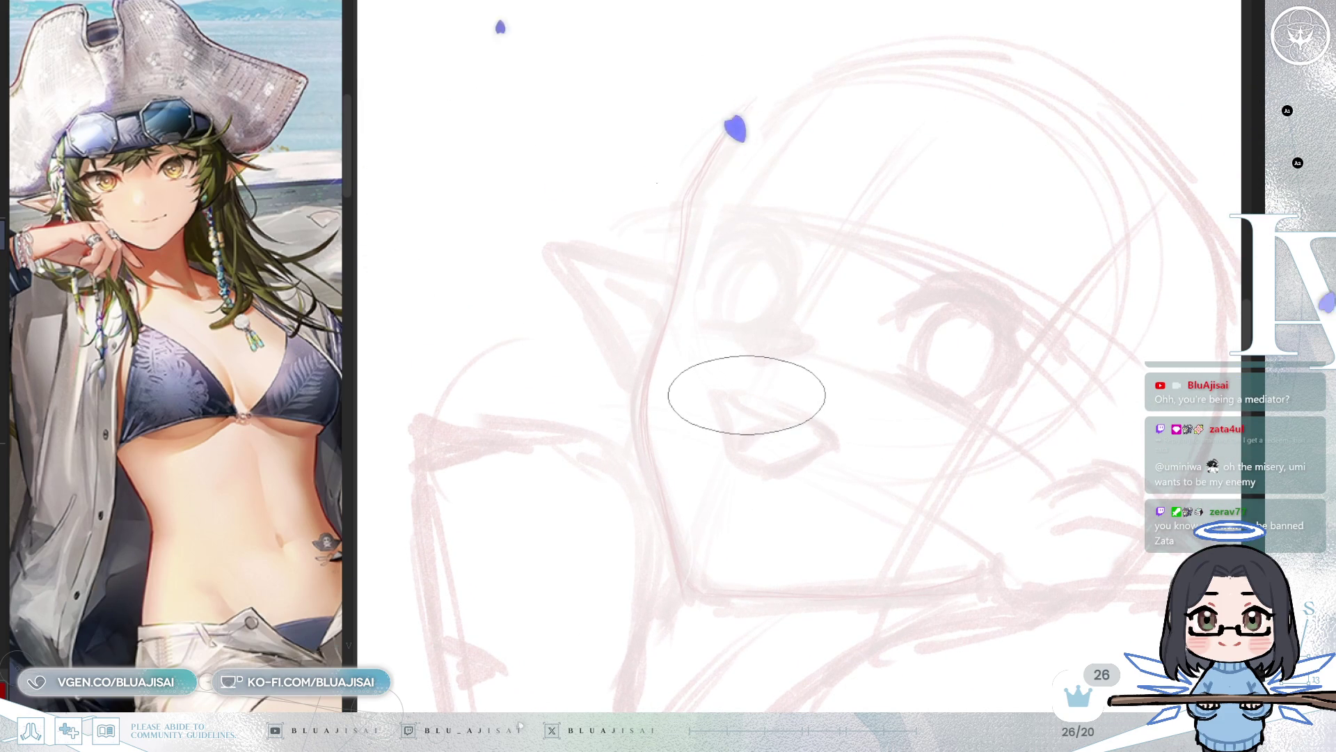
{"action": "left_click_drag", "start_coordinate": [728, 396], "coordinate": [731, 438]}
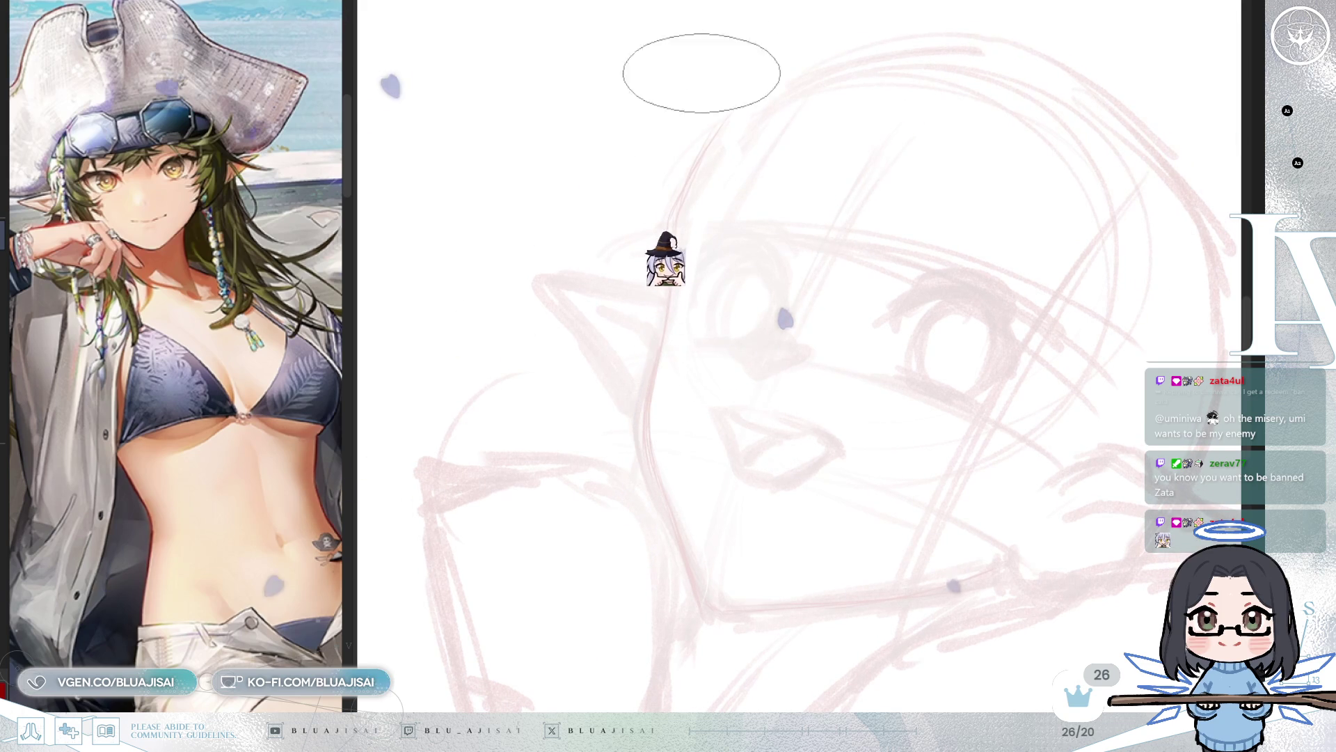
Step: Ink a dark contour down the left side of the face to the chin, rotating the view as needed
{"action": "mouse_move", "coordinate": [710, 125]}
{"action": "left_mouse_down"}
{"action": "mouse_move", "coordinate": [671, 230]}
{"action": "mouse_move", "coordinate": [644, 480]}
{"action": "left_mouse_up"}
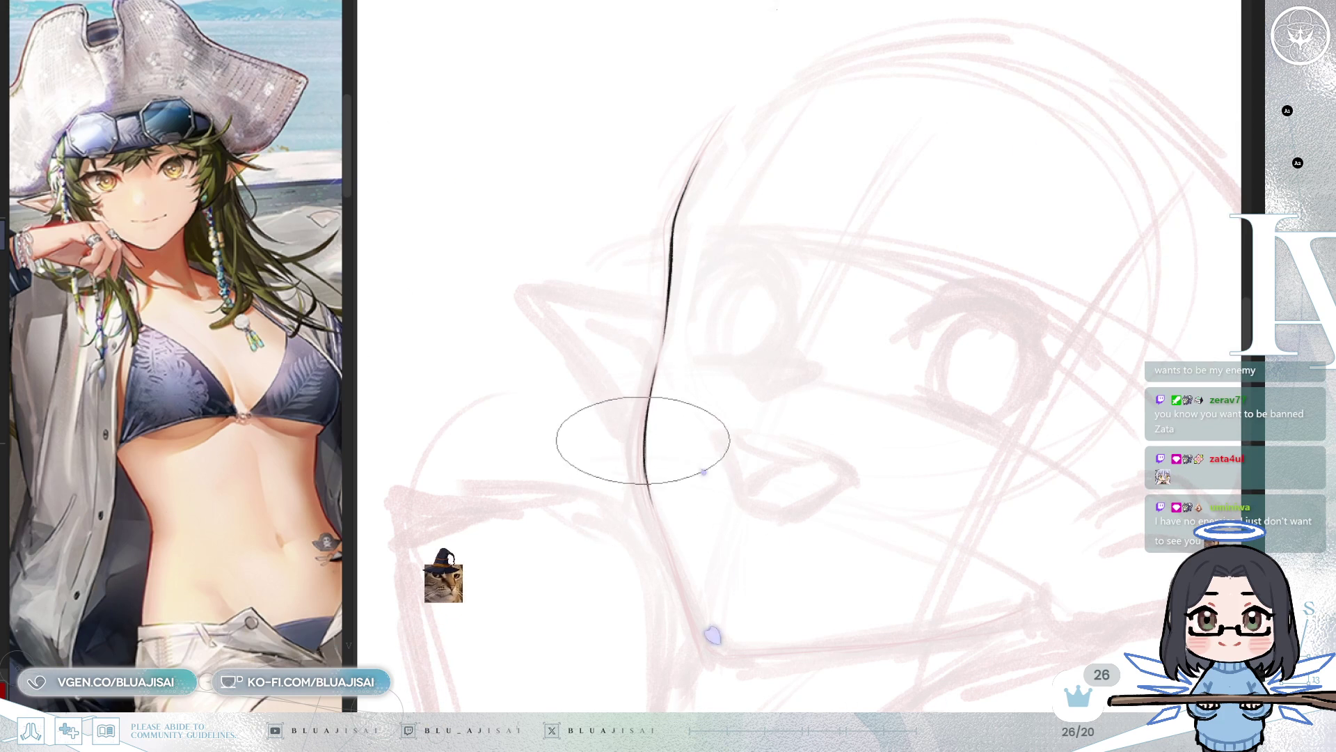
{"action": "left_click_drag", "start_coordinate": [641, 456], "coordinate": [700, 631]}
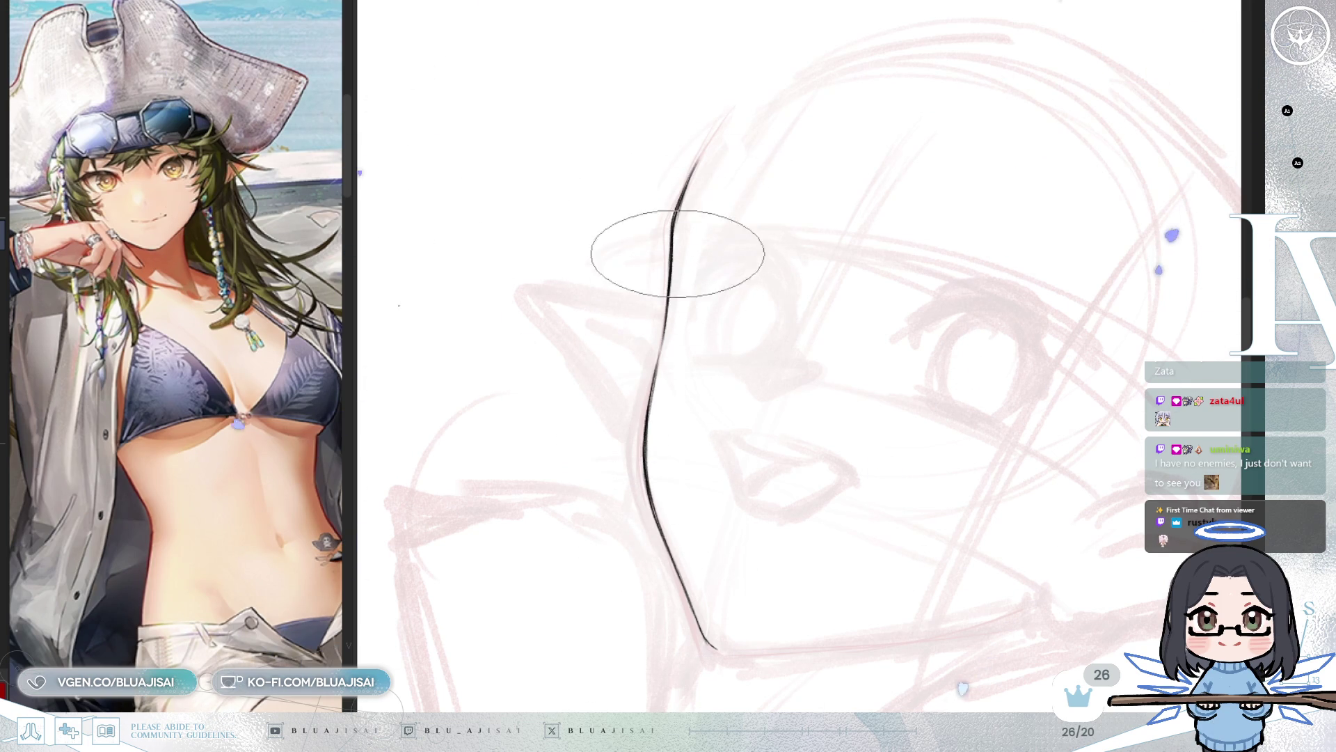
{"action": "scroll", "coordinate": [817, 427], "scroll_direction": "down", "scroll_amount": 3}
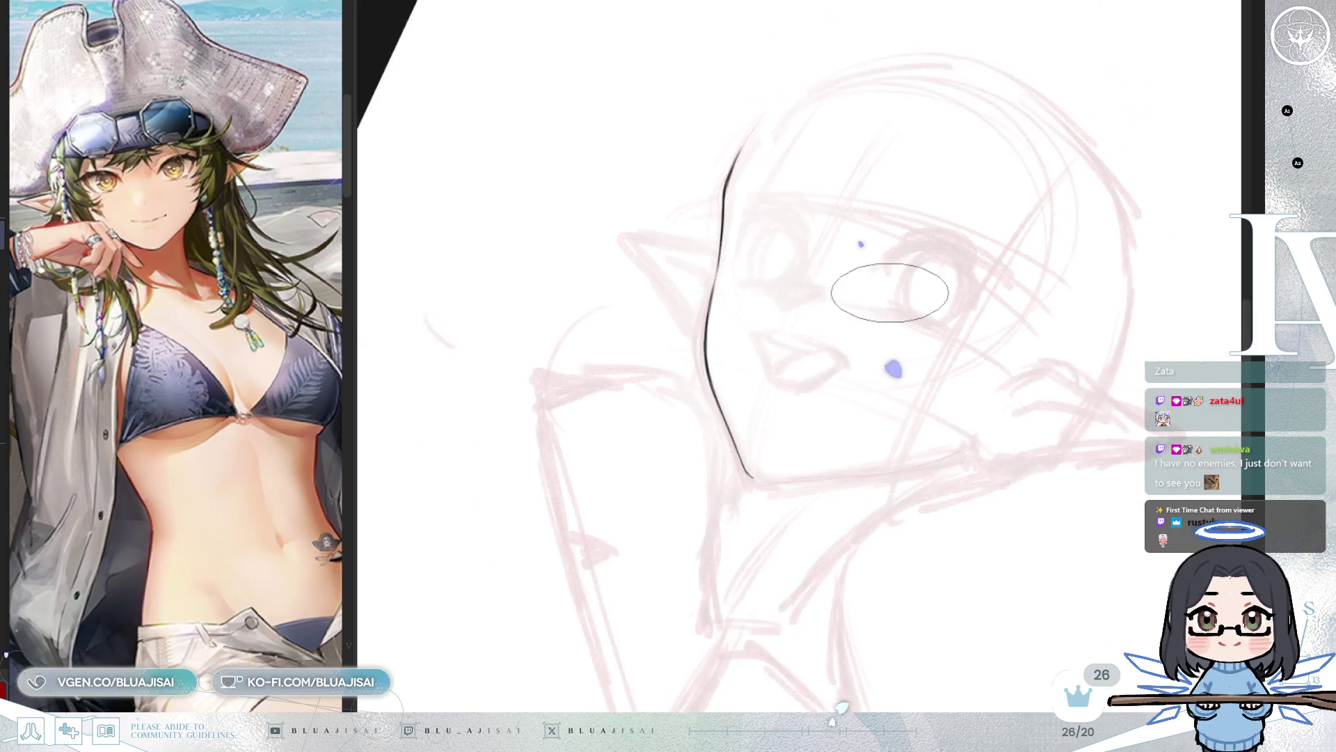
{"action": "left_click_drag", "start_coordinate": [980, 315], "coordinate": [983, 283]}
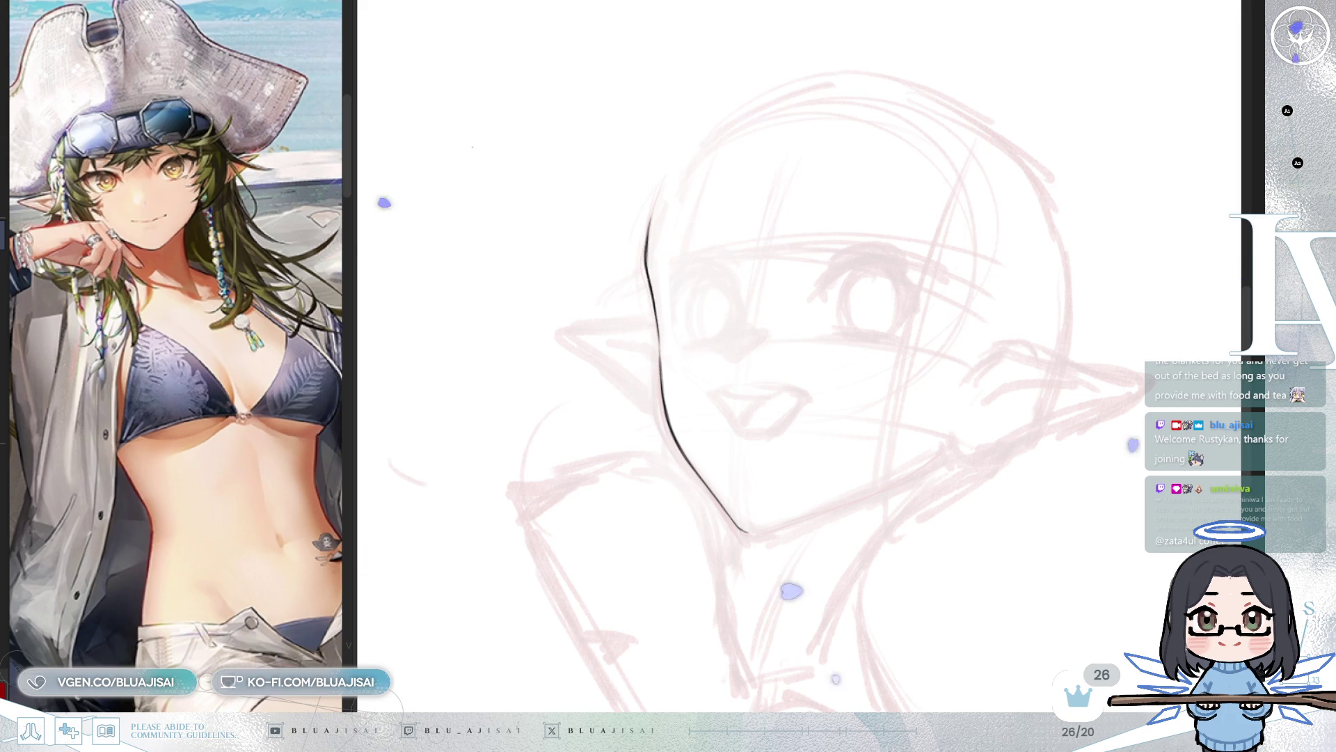
{"action": "left_click_drag", "start_coordinate": [705, 286], "coordinate": [852, 361]}
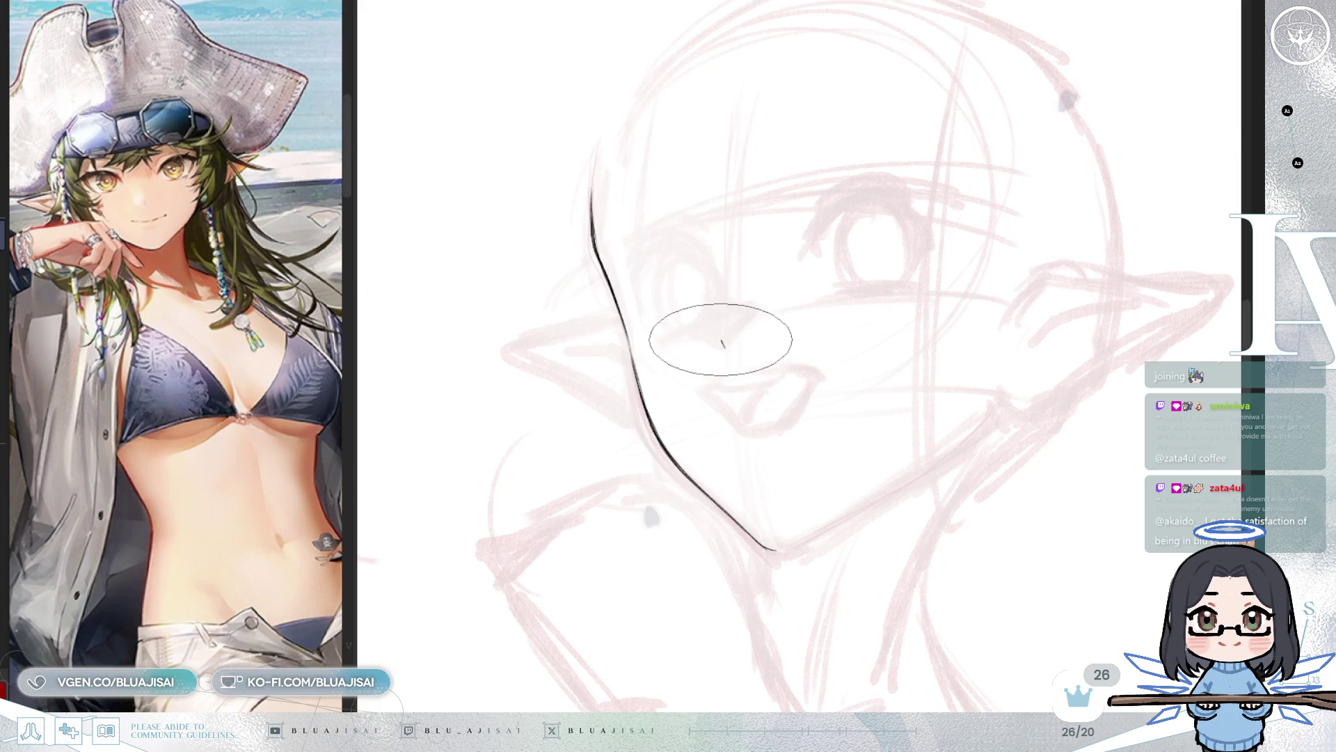
Step: Mirror and rotate the view, then ink and extend the jawline up toward the ear
{"action": "key", "text": "m"}
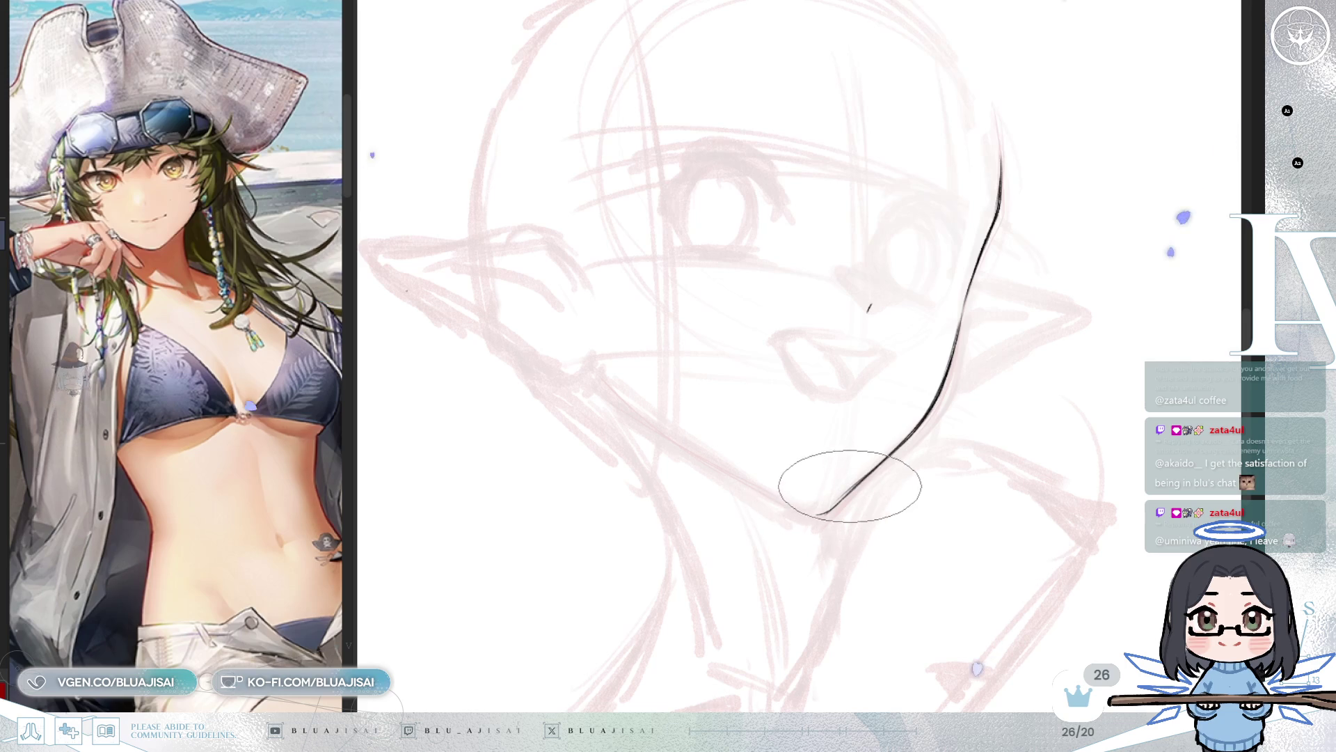
{"action": "key", "text": "6"}
{"action": "key", "text": "6"}
{"action": "key", "text": "6"}
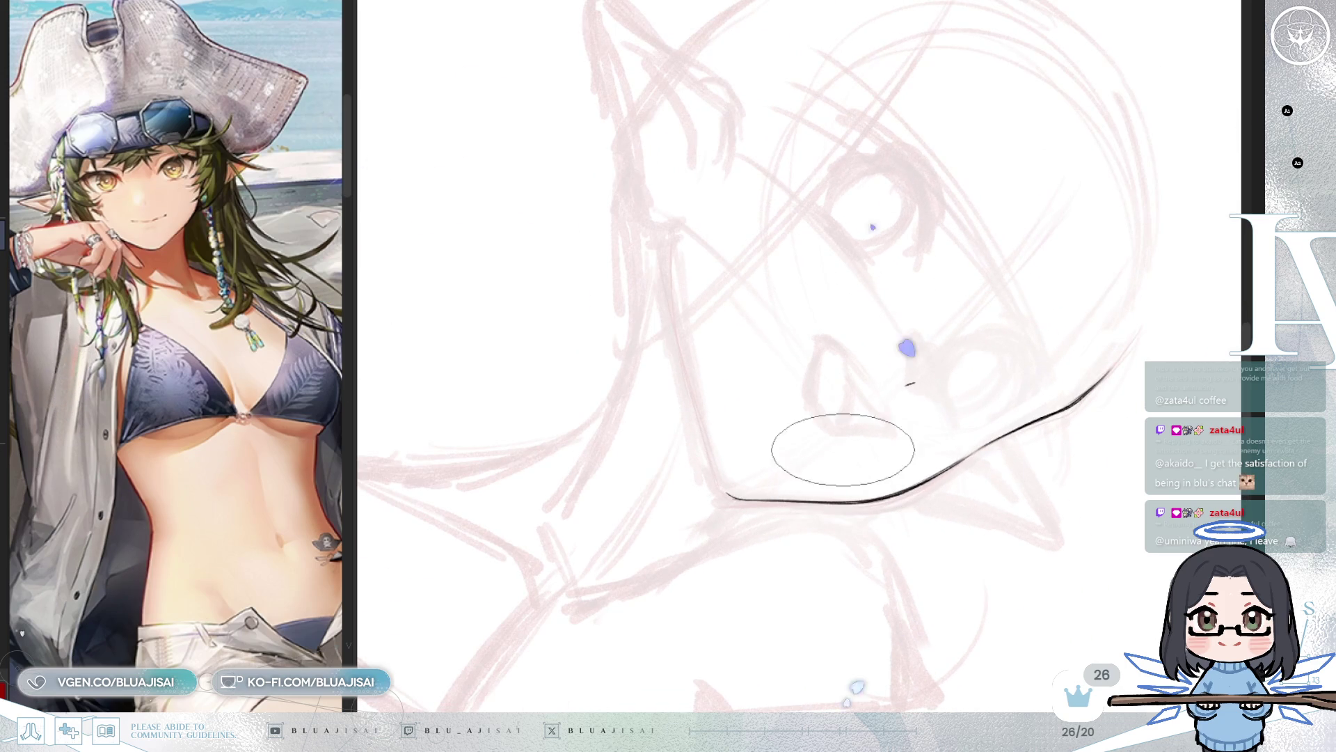
{"action": "left_click_drag", "start_coordinate": [835, 484], "coordinate": [818, 512]}
{"action": "key", "text": "6"}
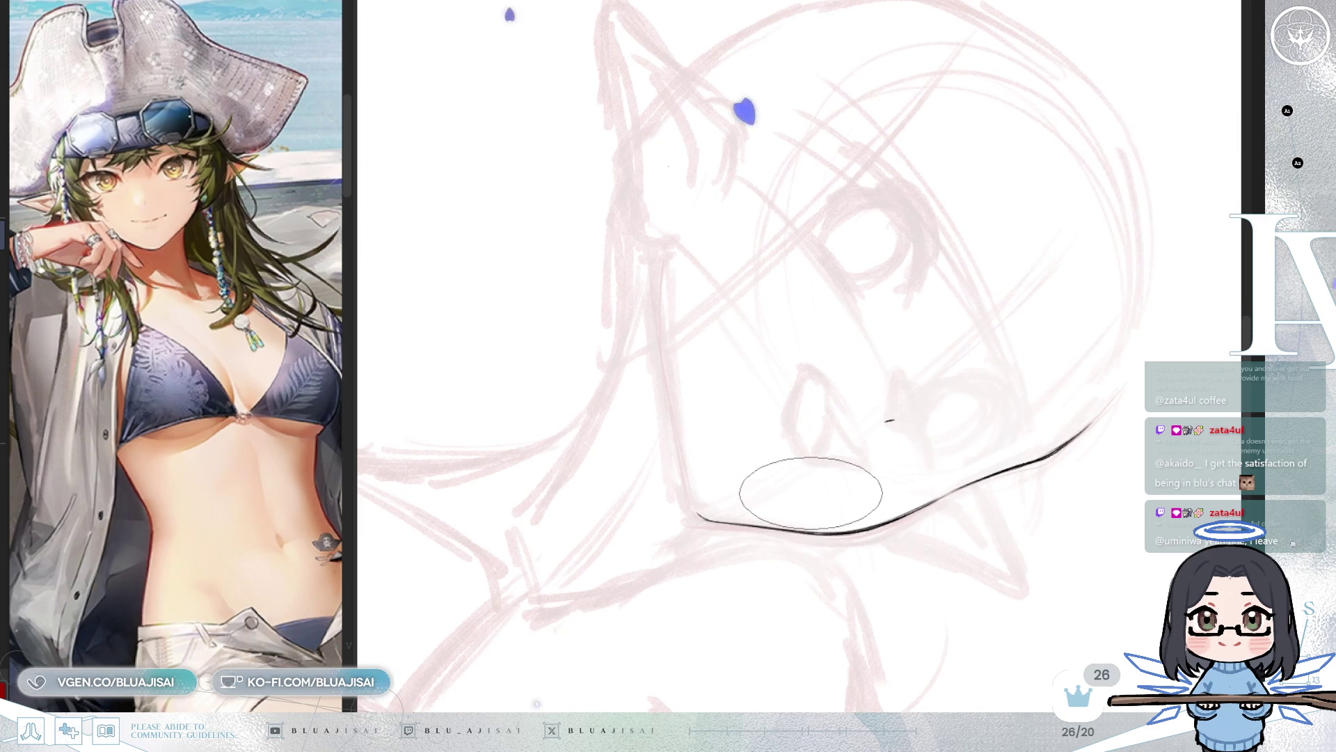
{"action": "left_click_drag", "start_coordinate": [808, 493], "coordinate": [783, 524]}
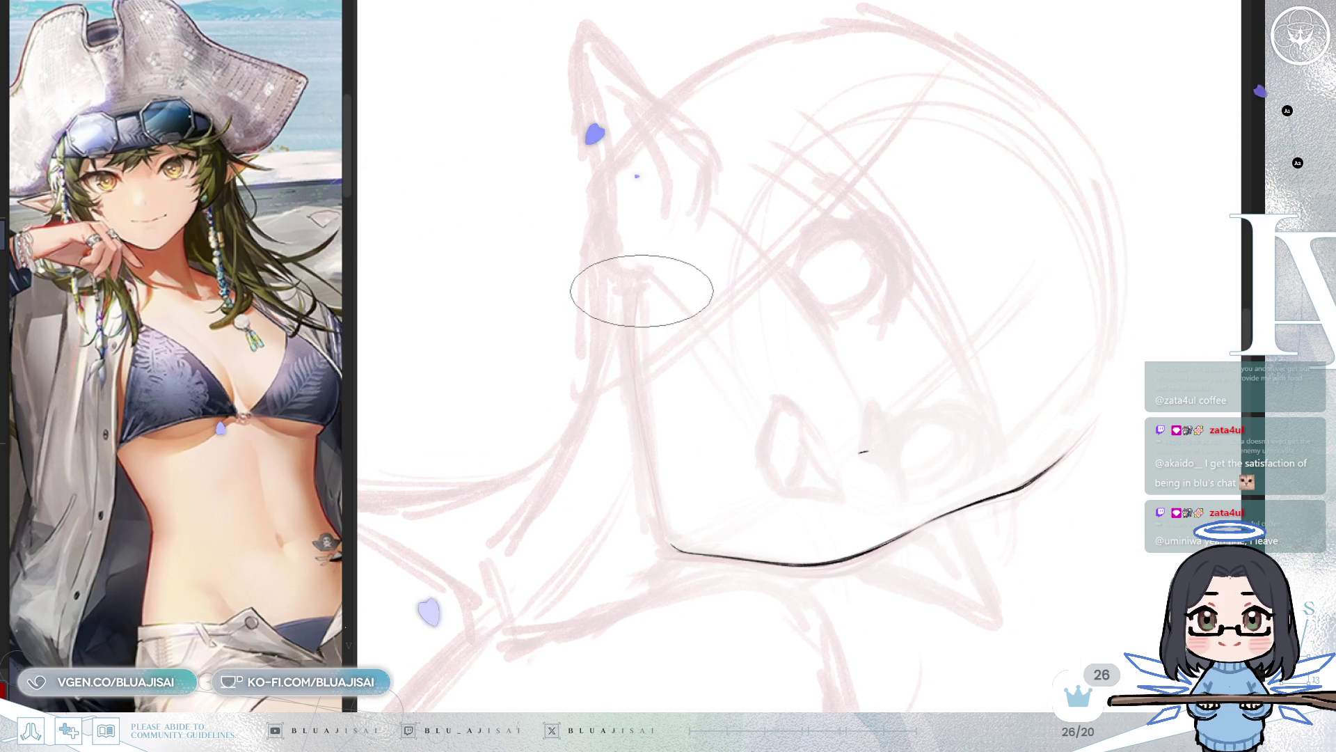
{"action": "left_click_drag", "start_coordinate": [641, 285], "coordinate": [636, 397]}
{"action": "left_click_drag", "start_coordinate": [637, 344], "coordinate": [656, 531]}
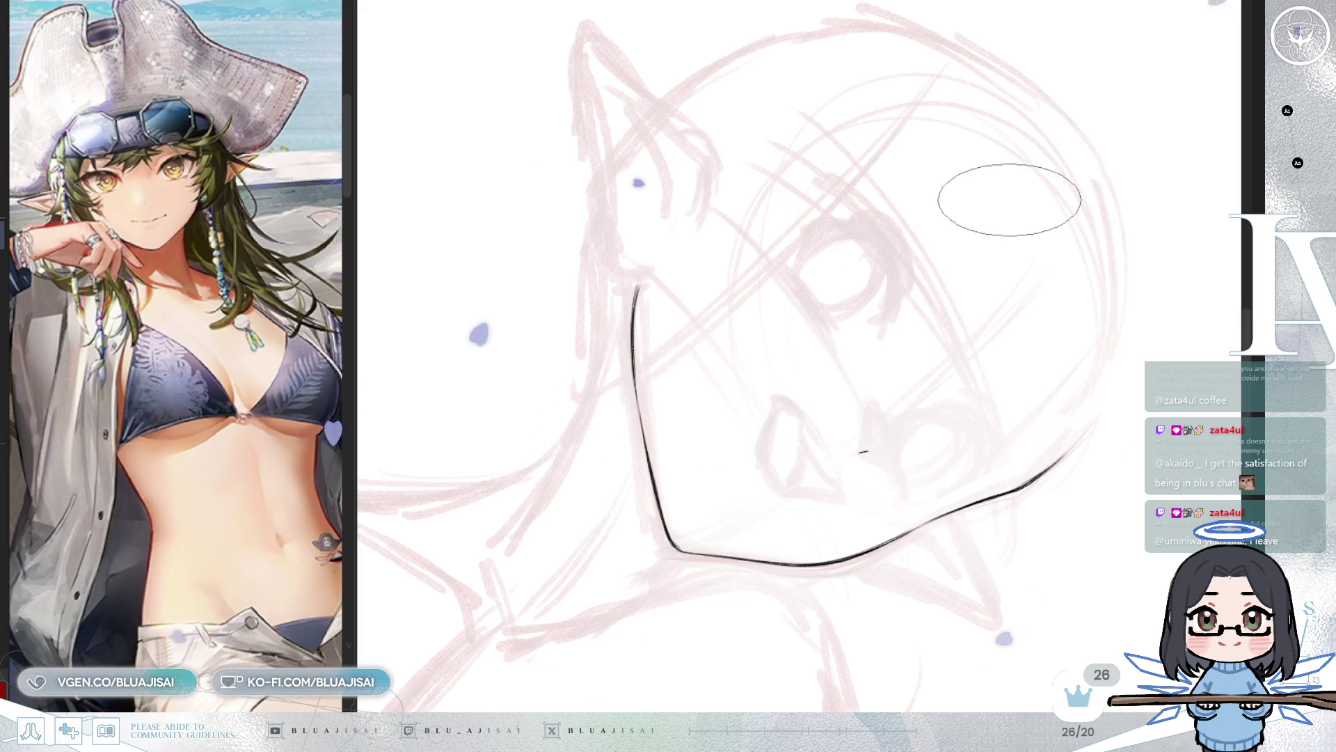
Step: Flip the canvas to check the jawline curve, then re-zoom and tilt toward the ear
{"action": "key", "text": "m"}
{"action": "key", "text": "m"}
{"action": "key", "text": "End"}
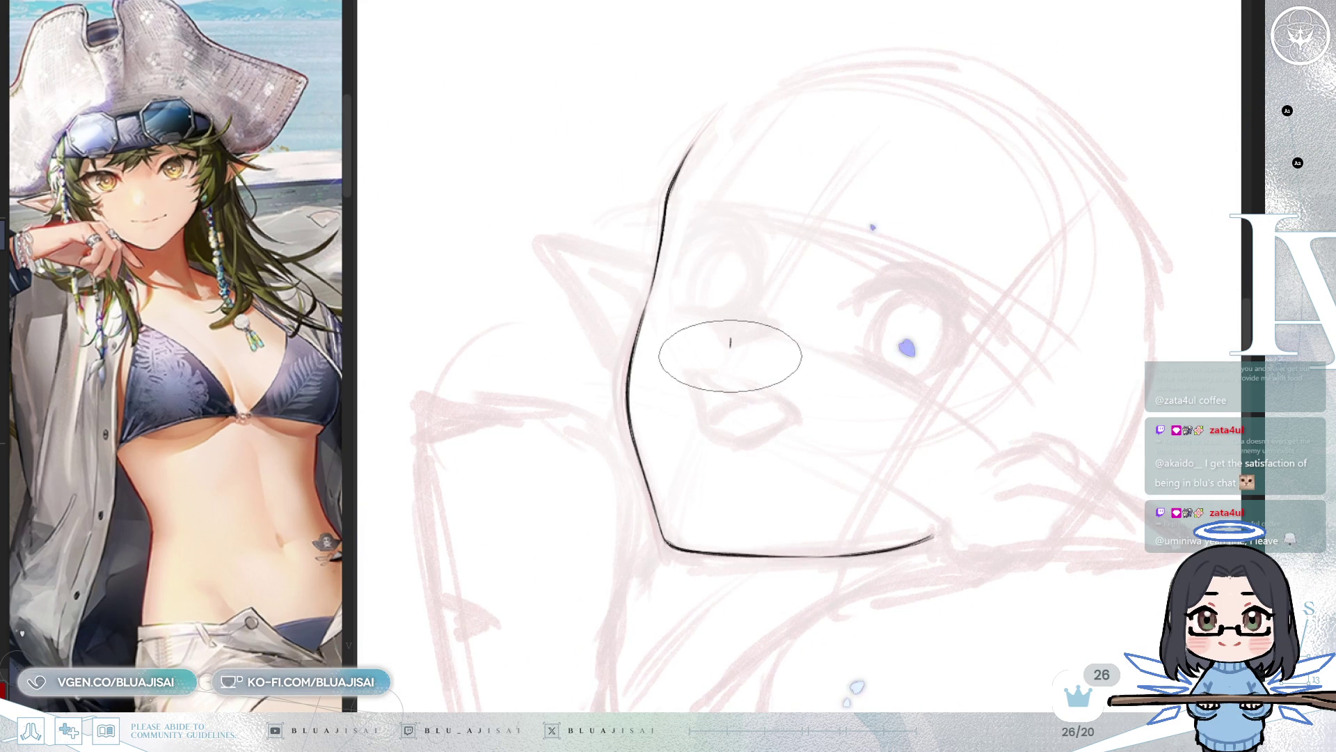
{"action": "scroll", "coordinate": [626, 387], "scroll_direction": "up", "scroll_amount": 1}
{"action": "key", "text": "End"}
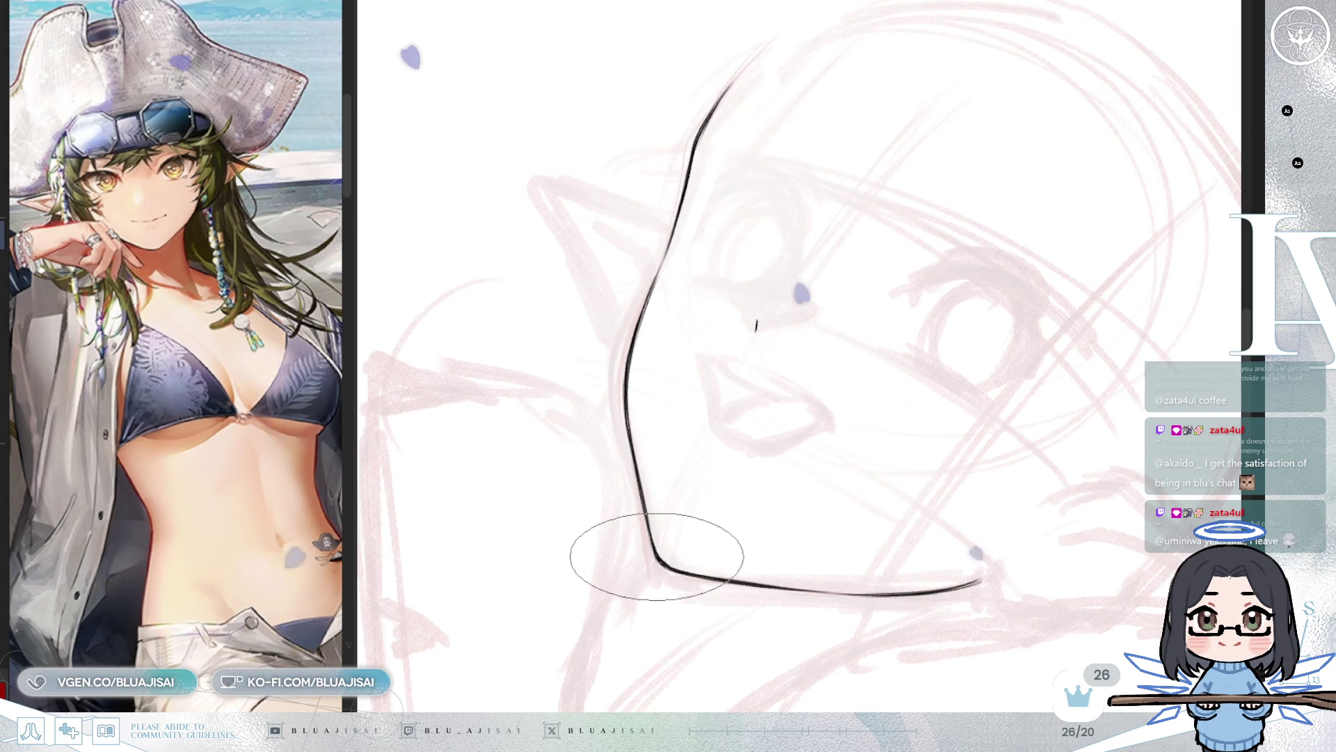
{"action": "scroll", "coordinate": [671, 418], "scroll_direction": "down", "scroll_amount": 2}
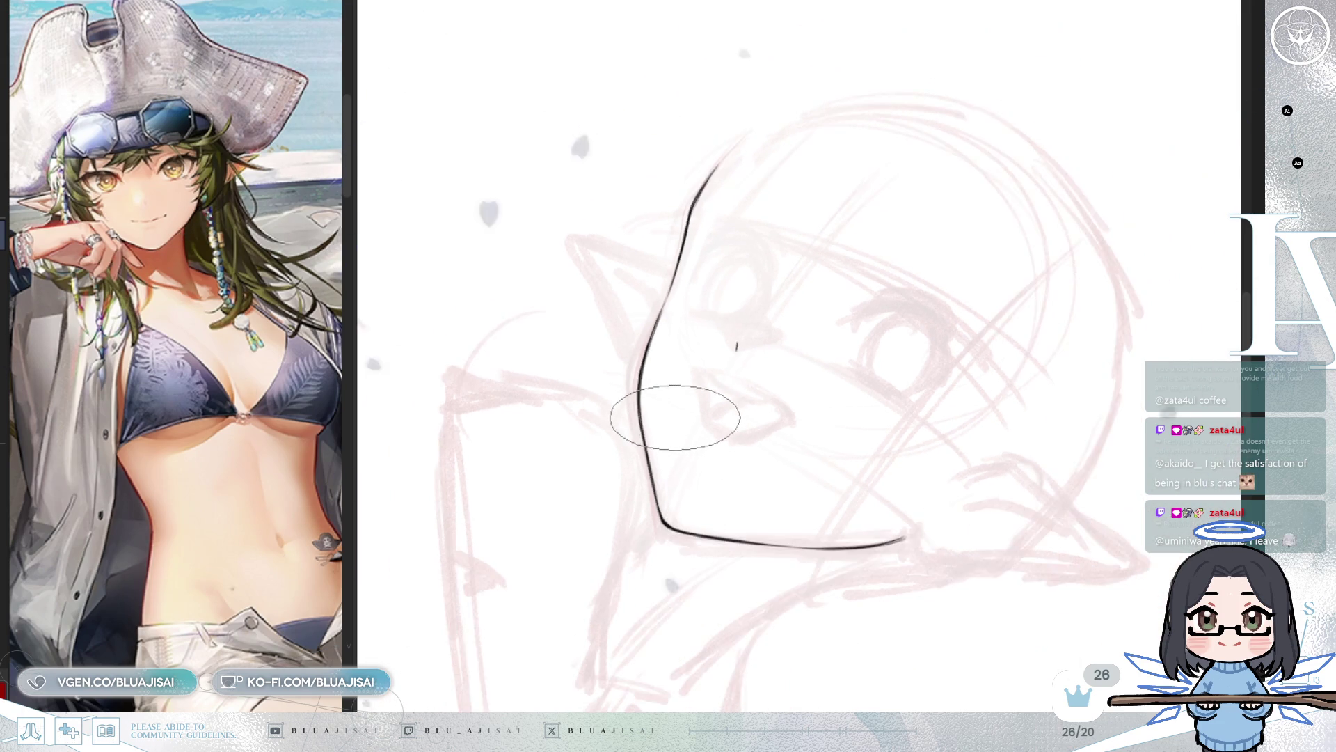
{"action": "key", "text": "Delete"}
{"action": "key", "text": "Delete"}
{"action": "scroll", "coordinate": [671, 419], "scroll_direction": "up", "scroll_amount": 1}
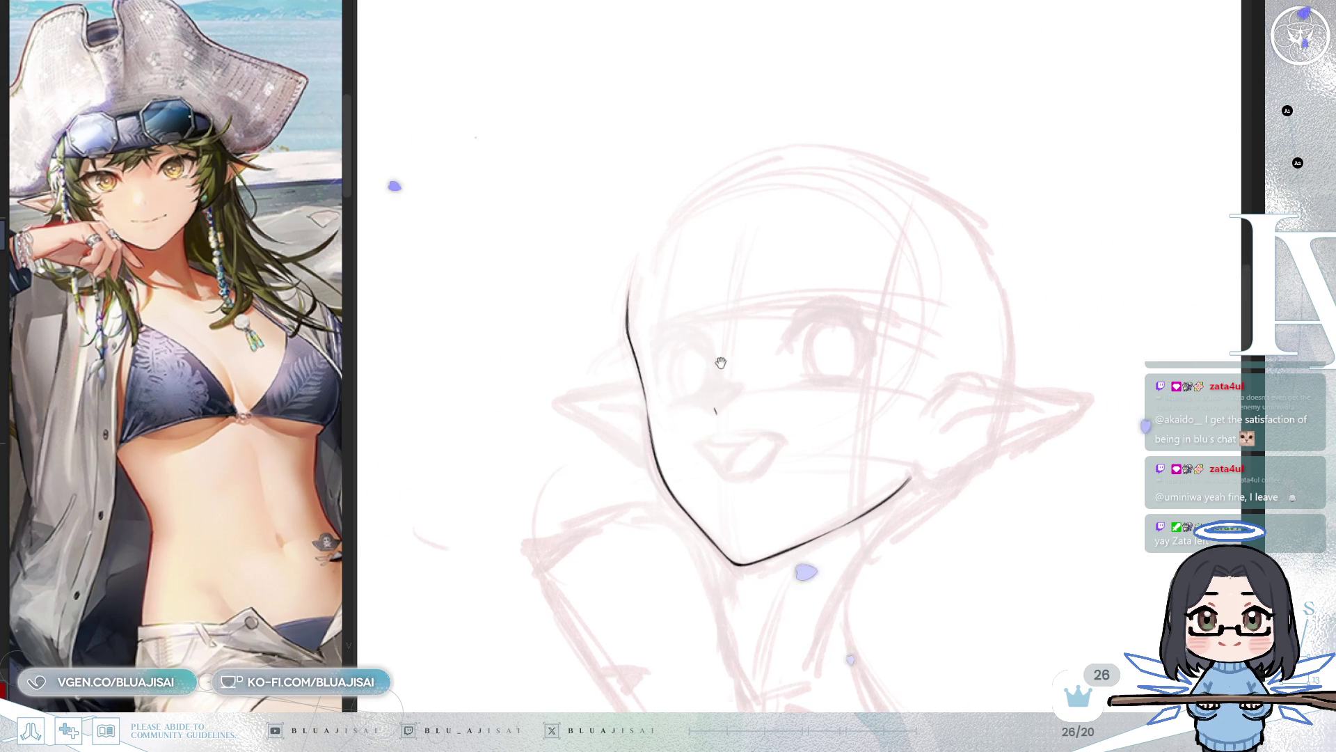
{"action": "scroll", "coordinate": [720, 366], "scroll_direction": "up", "scroll_amount": 2}
{"action": "key", "text": "Delete"}
{"action": "key", "text": "Delete"}
{"action": "key", "text": "Delete"}
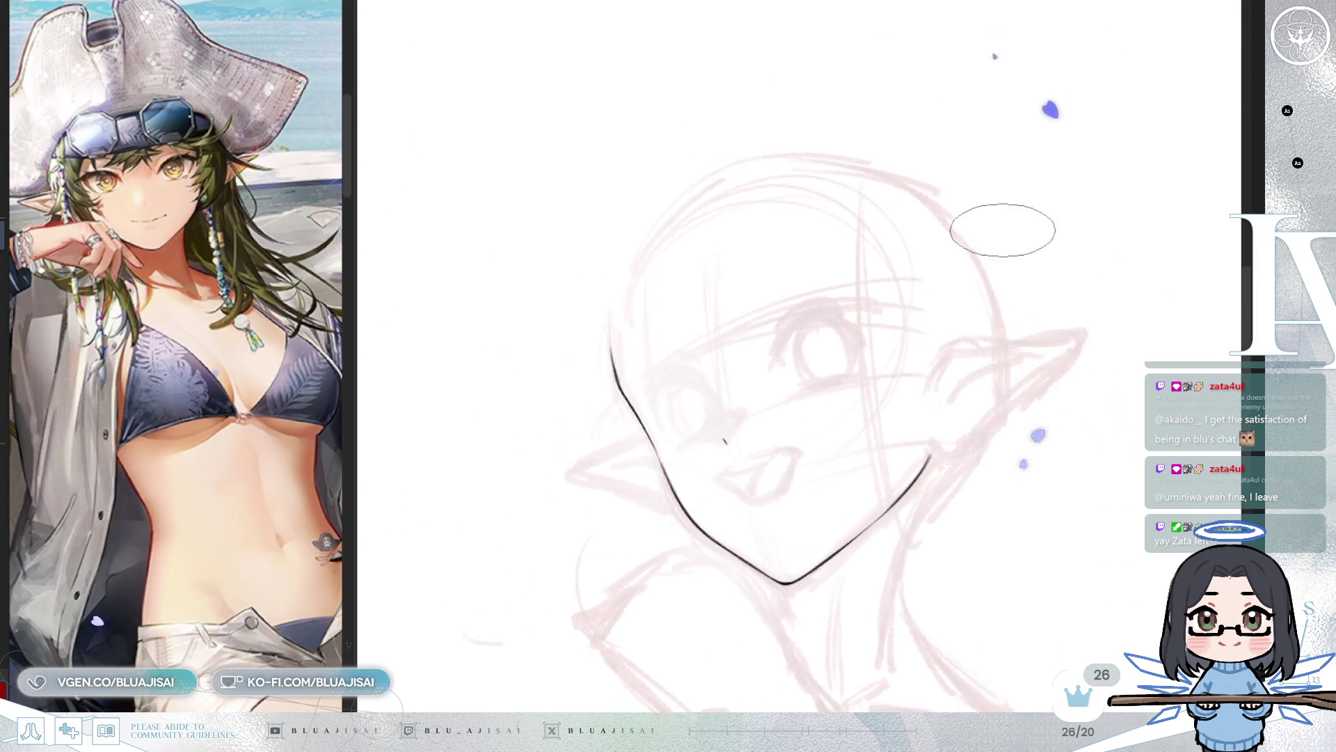
{"action": "scroll", "coordinate": [901, 357], "scroll_direction": "up", "scroll_amount": 1}
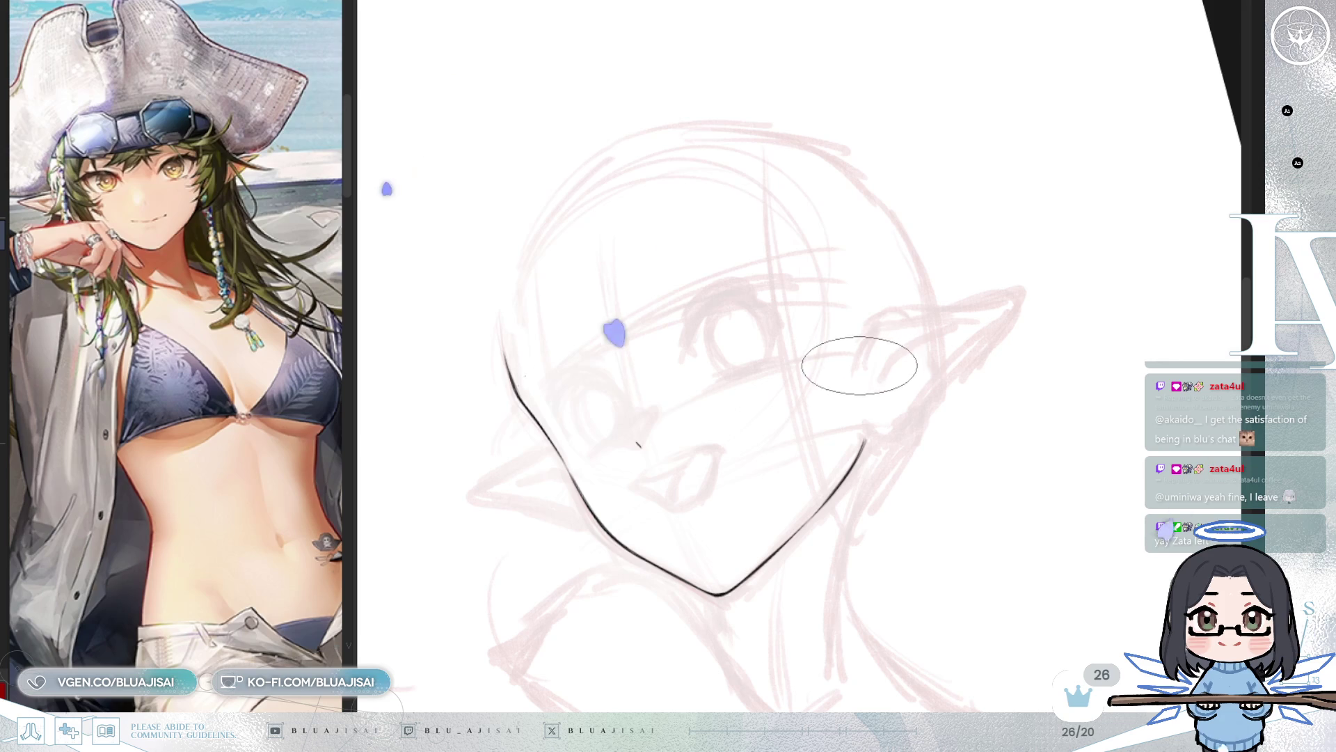
Step: Ink the pointed ear's top edge out to the tip, undoing off strokes
{"action": "mouse_move", "coordinate": [863, 365]}
{"action": "left_mouse_down"}
{"action": "mouse_move", "coordinate": [974, 310]}
{"action": "mouse_move", "coordinate": [1013, 306]}
{"action": "left_mouse_up"}
{"action": "key", "text": "ctrl+z"}
{"action": "left_click_drag", "start_coordinate": [863, 364], "coordinate": [1015, 291]}
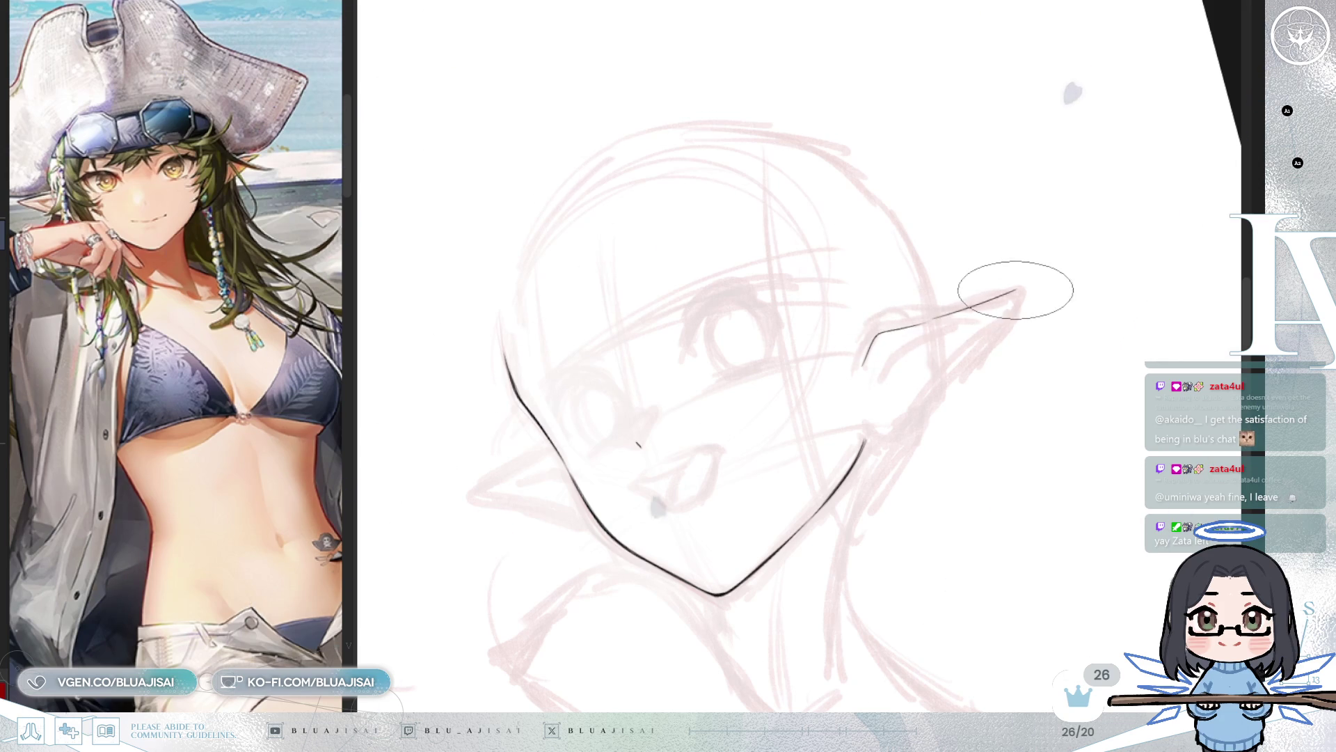
{"action": "scroll", "coordinate": [1009, 291], "scroll_direction": "up", "scroll_amount": 3}
{"action": "key", "text": "ctrl+z"}
{"action": "mouse_move", "coordinate": [897, 322]}
{"action": "left_mouse_down"}
{"action": "mouse_move", "coordinate": [1030, 274]}
{"action": "mouse_move", "coordinate": [948, 364]}
{"action": "left_mouse_up"}
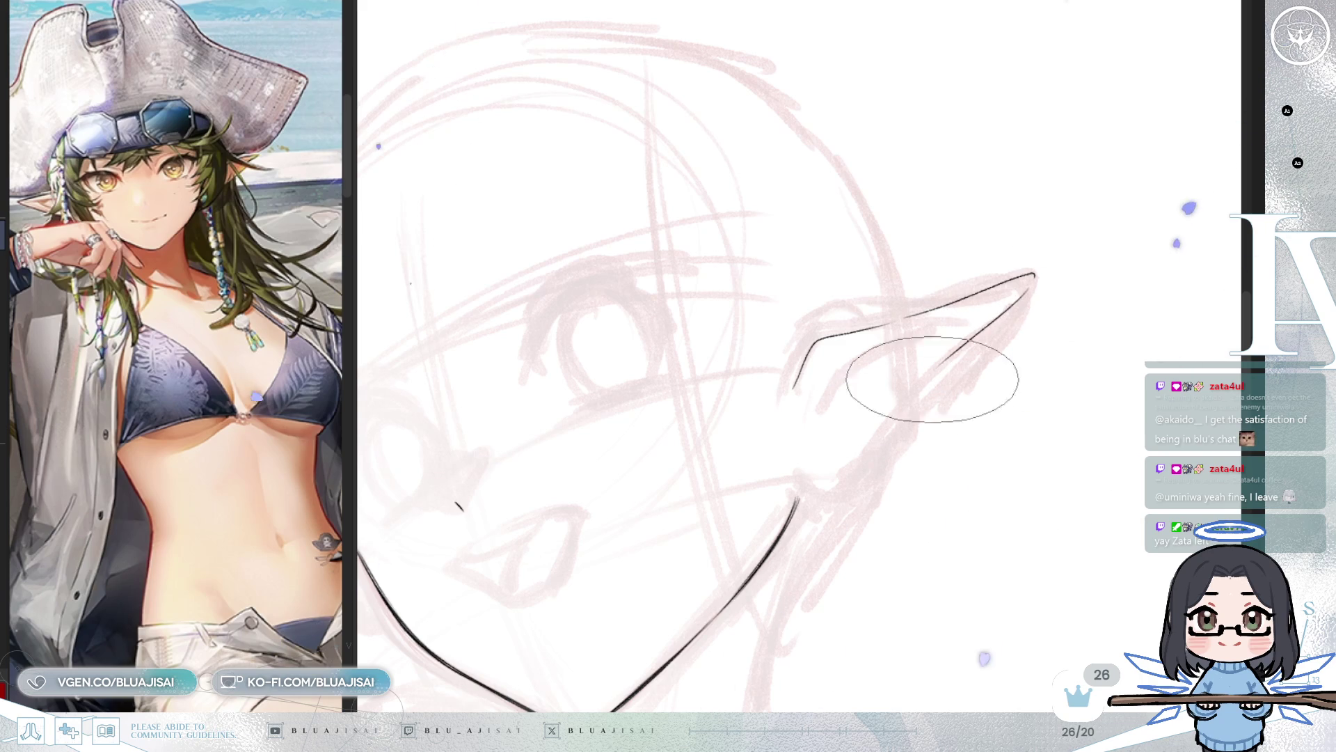
Step: Add the hook where the ear meets the jaw and darken the lower outline to the tip
{"action": "left_click_drag", "start_coordinate": [802, 484], "coordinate": [823, 488]}
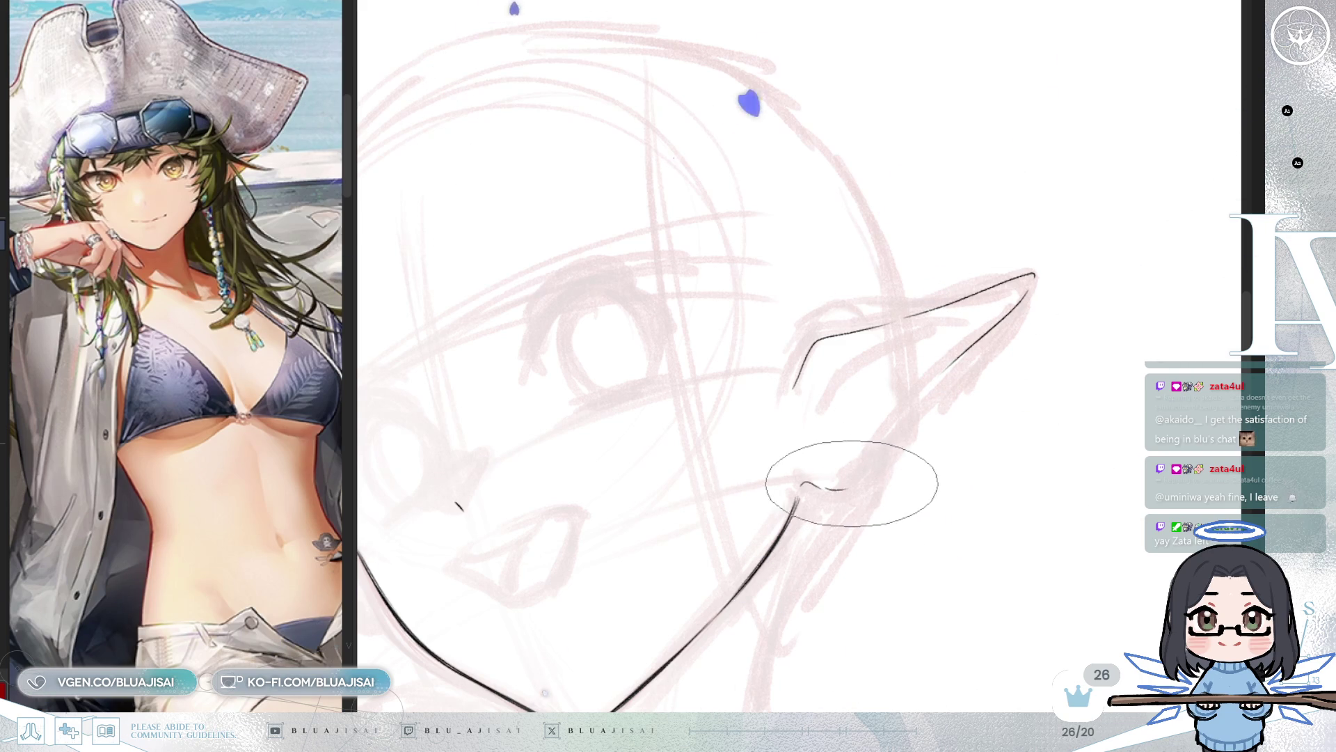
{"action": "left_click_drag", "start_coordinate": [858, 480], "coordinate": [946, 368]}
{"action": "mouse_move", "coordinate": [902, 408]}
{"action": "left_mouse_down"}
{"action": "mouse_move", "coordinate": [894, 377]}
{"action": "mouse_move", "coordinate": [1020, 286]}
{"action": "mouse_move", "coordinate": [906, 399]}
{"action": "left_mouse_up"}
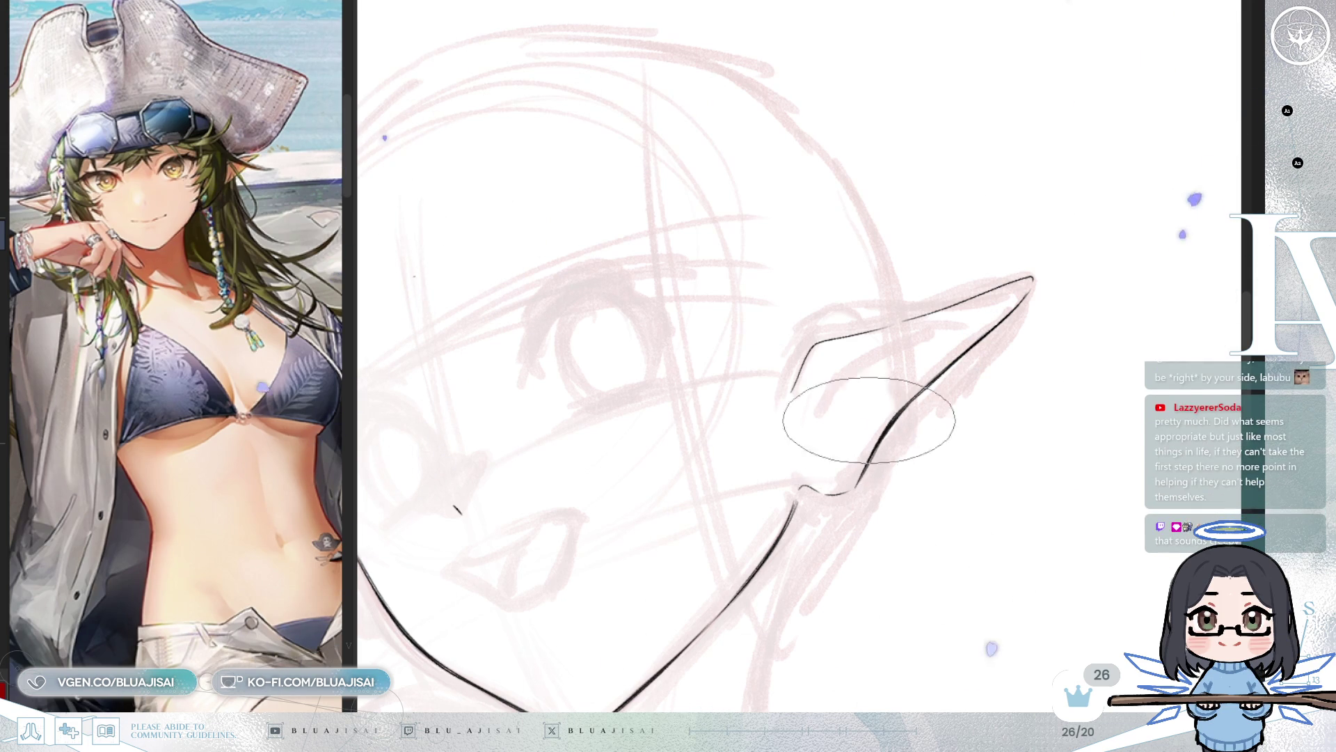
Step: Zoom out to view the inked jawline and pointed ear together
{"action": "scroll", "coordinate": [863, 417], "scroll_direction": "down", "scroll_amount": 1}
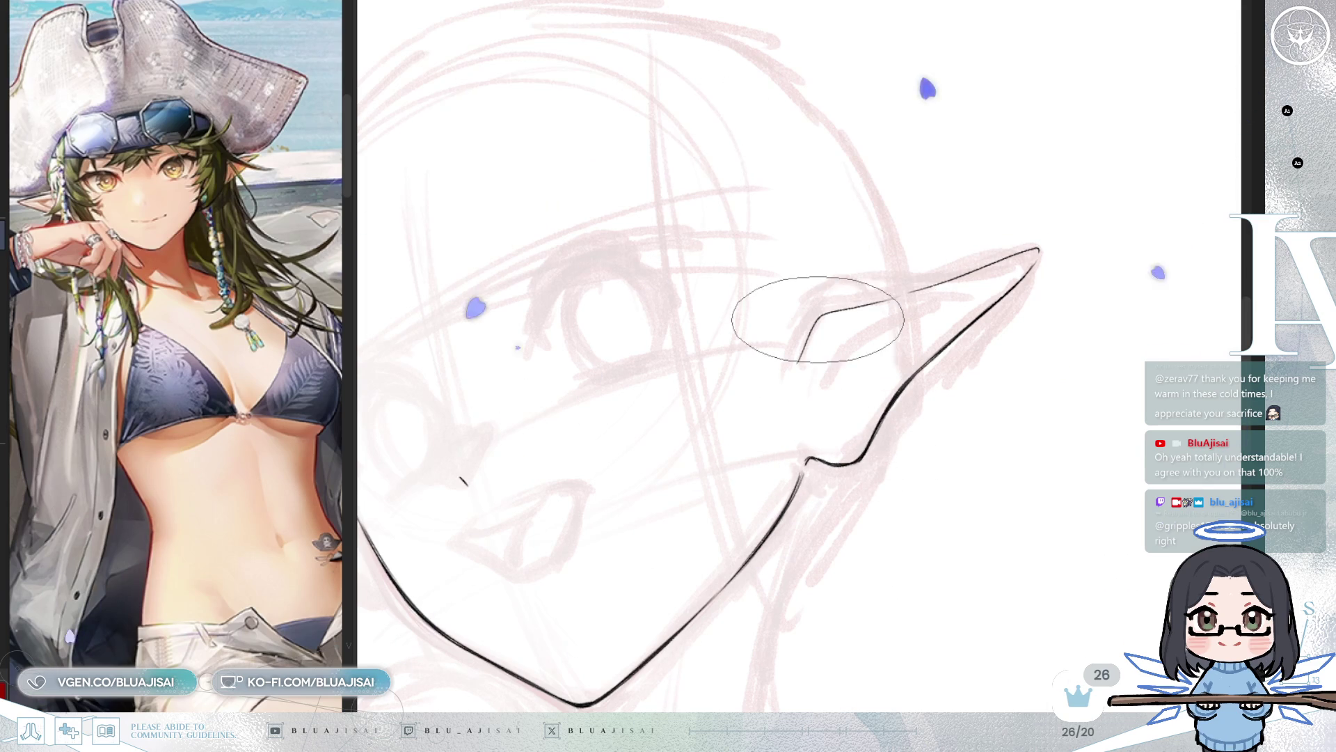
Step: Darken the inner-ear line and add thin strokes running toward the ear tip
{"action": "left_click_drag", "start_coordinate": [799, 360], "coordinate": [883, 301]}
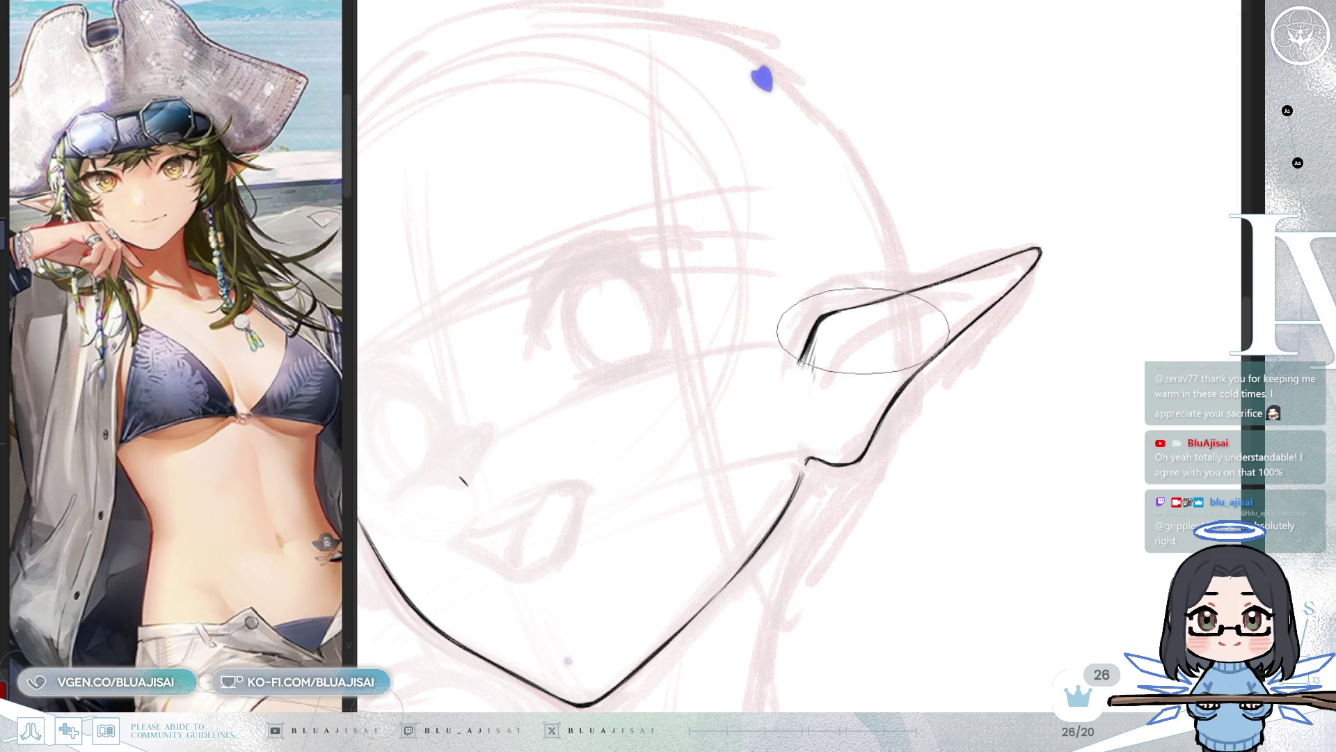
{"action": "left_click_drag", "start_coordinate": [862, 331], "coordinate": [1000, 279]}
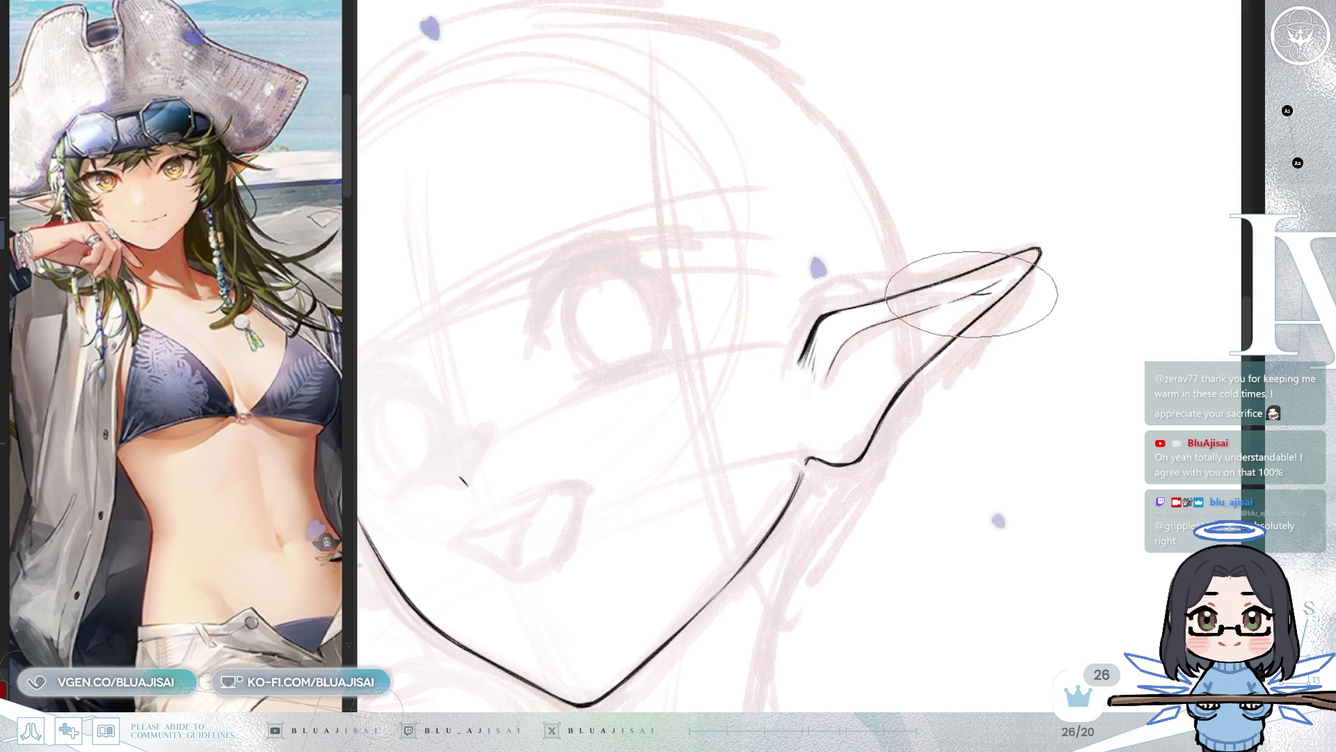
{"action": "left_click_drag", "start_coordinate": [970, 294], "coordinate": [994, 289]}
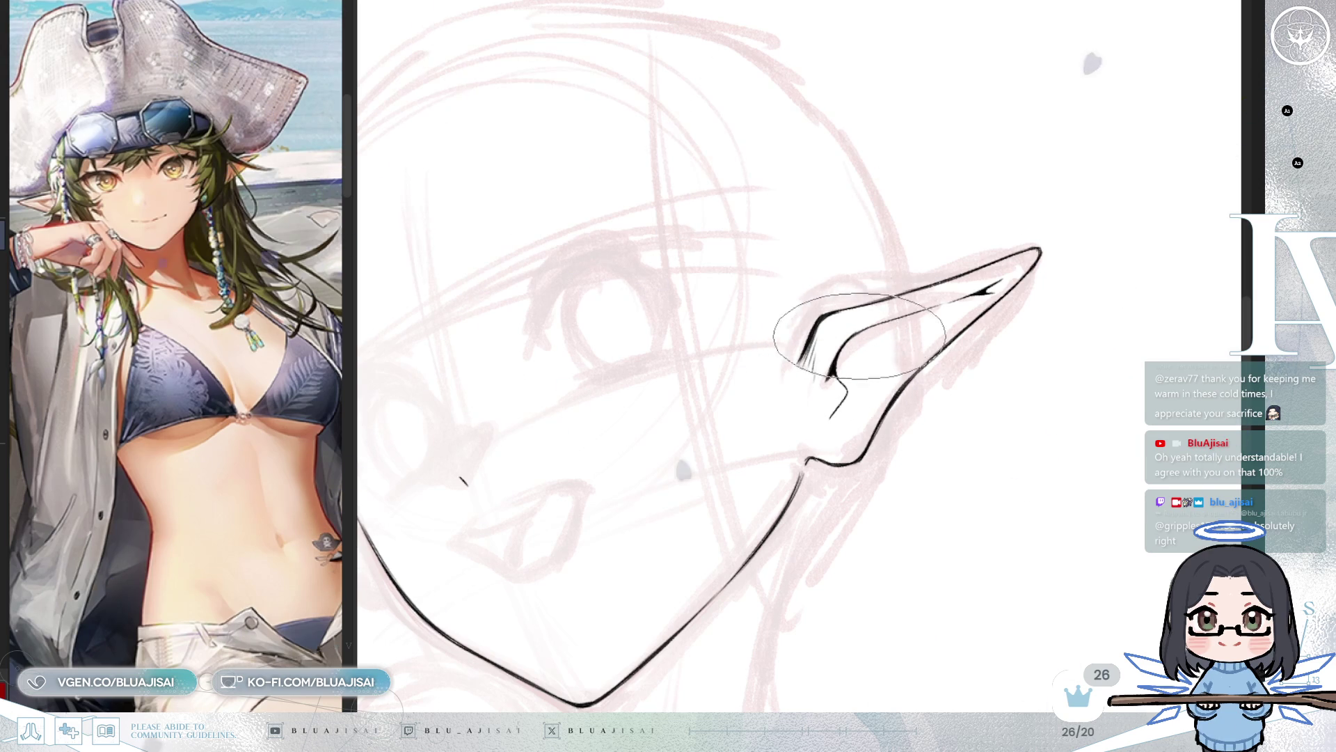
{"action": "scroll", "coordinate": [890, 320], "scroll_direction": "down", "scroll_amount": 1}
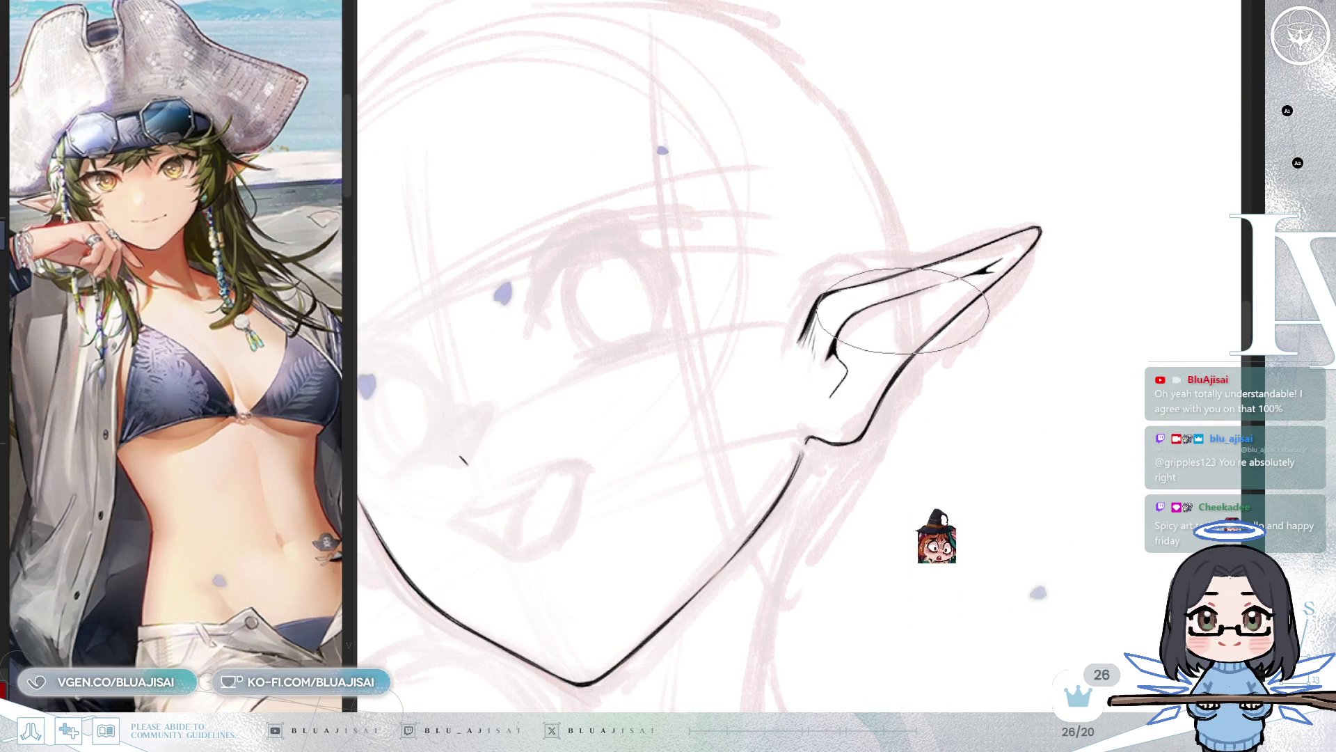
Step: Ink fine hatching along the ear's upper inner rim and a curled fold at its base
{"action": "scroll", "coordinate": [899, 370], "scroll_direction": "down", "scroll_amount": 1}
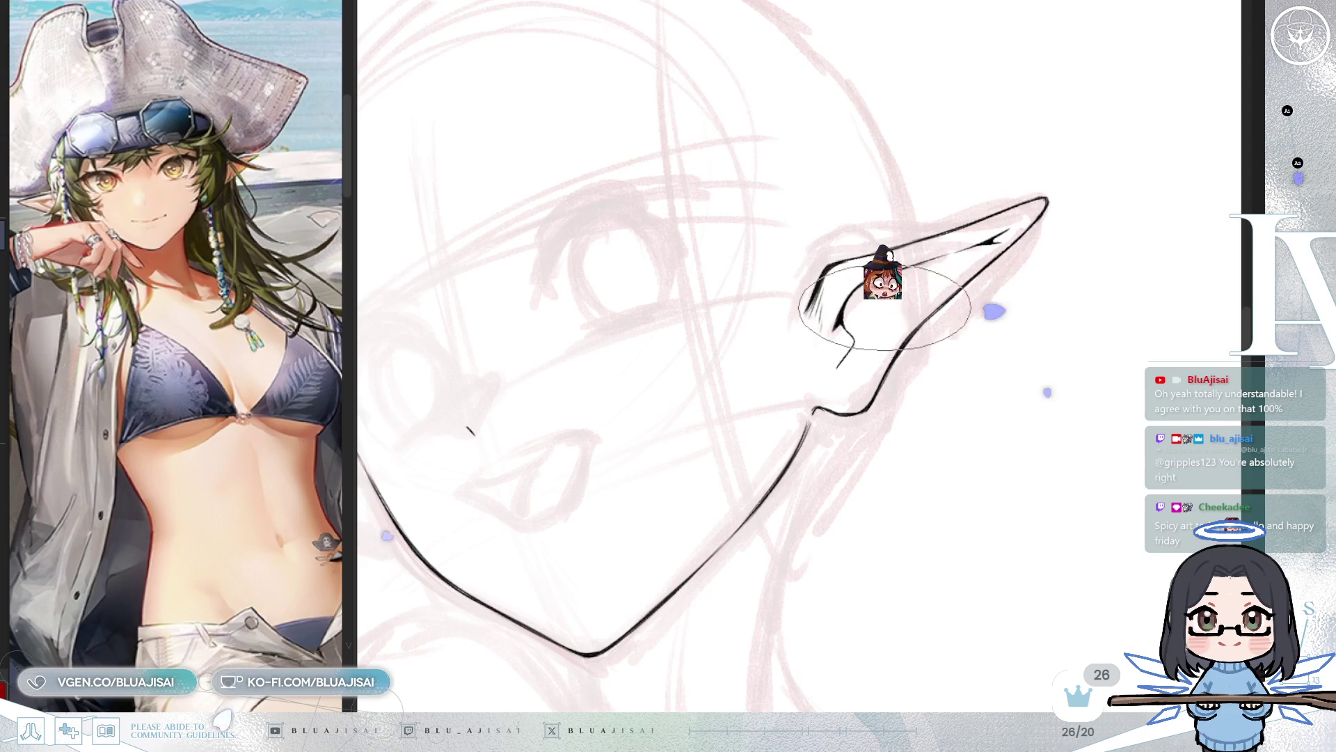
{"action": "scroll", "coordinate": [919, 95], "scroll_direction": "down", "scroll_amount": 1}
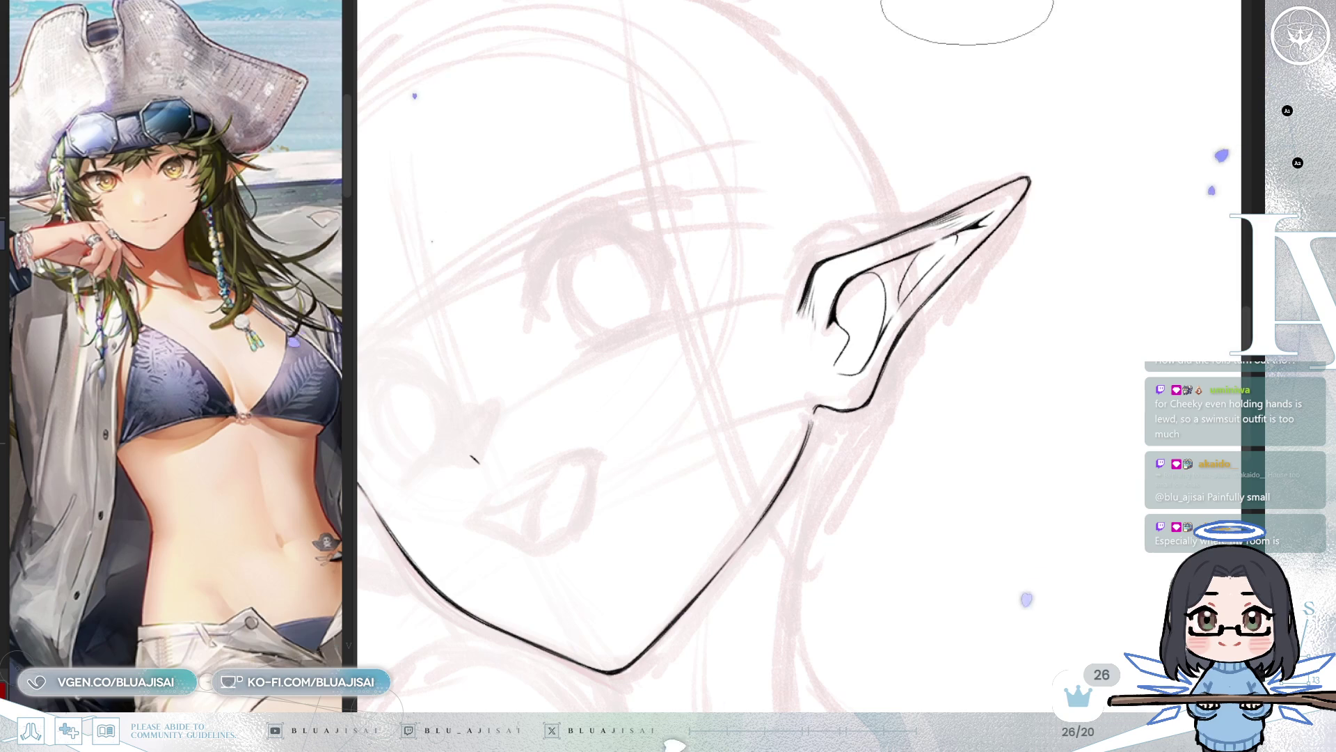
{"action": "scroll", "coordinate": [863, 307], "scroll_direction": "up", "scroll_amount": 1}
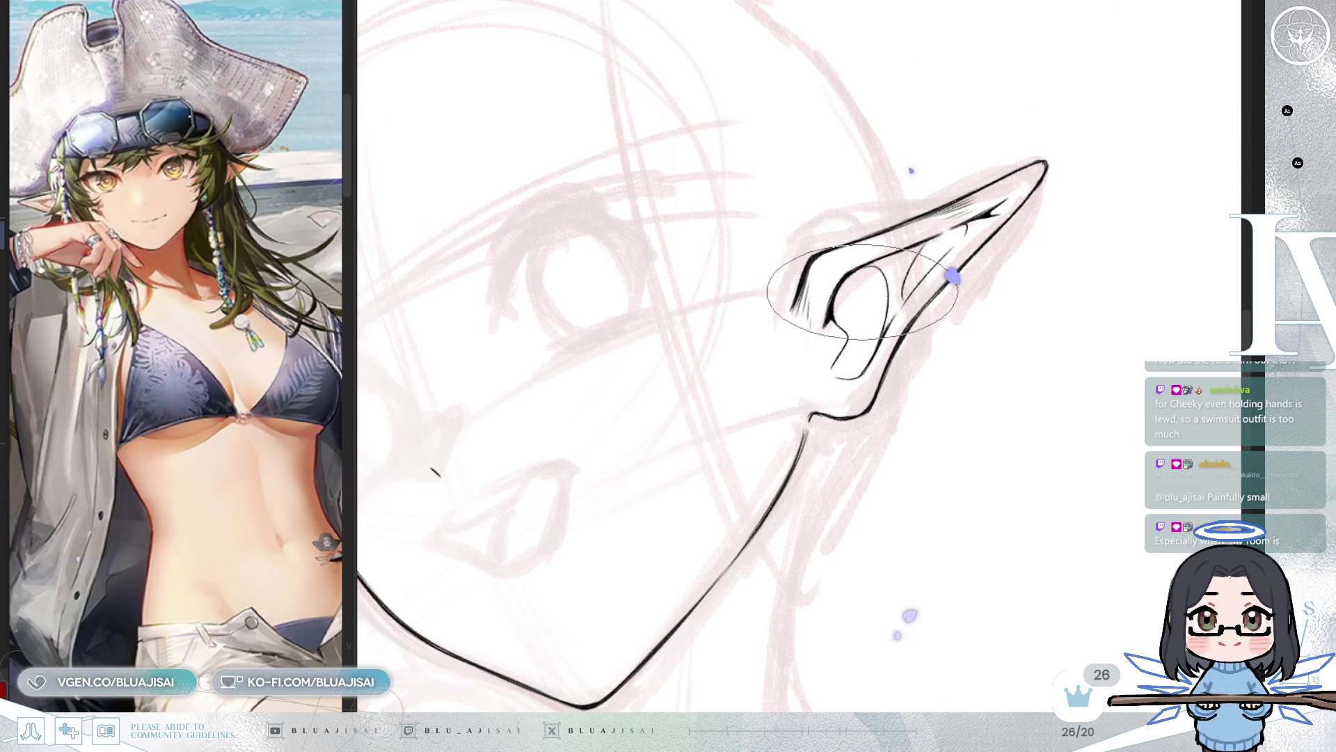
Step: Check the ear in a mirrored view, then hatch a bolder loop beside the inner ear curl
{"action": "key", "text": "ctrl+bracketright"}
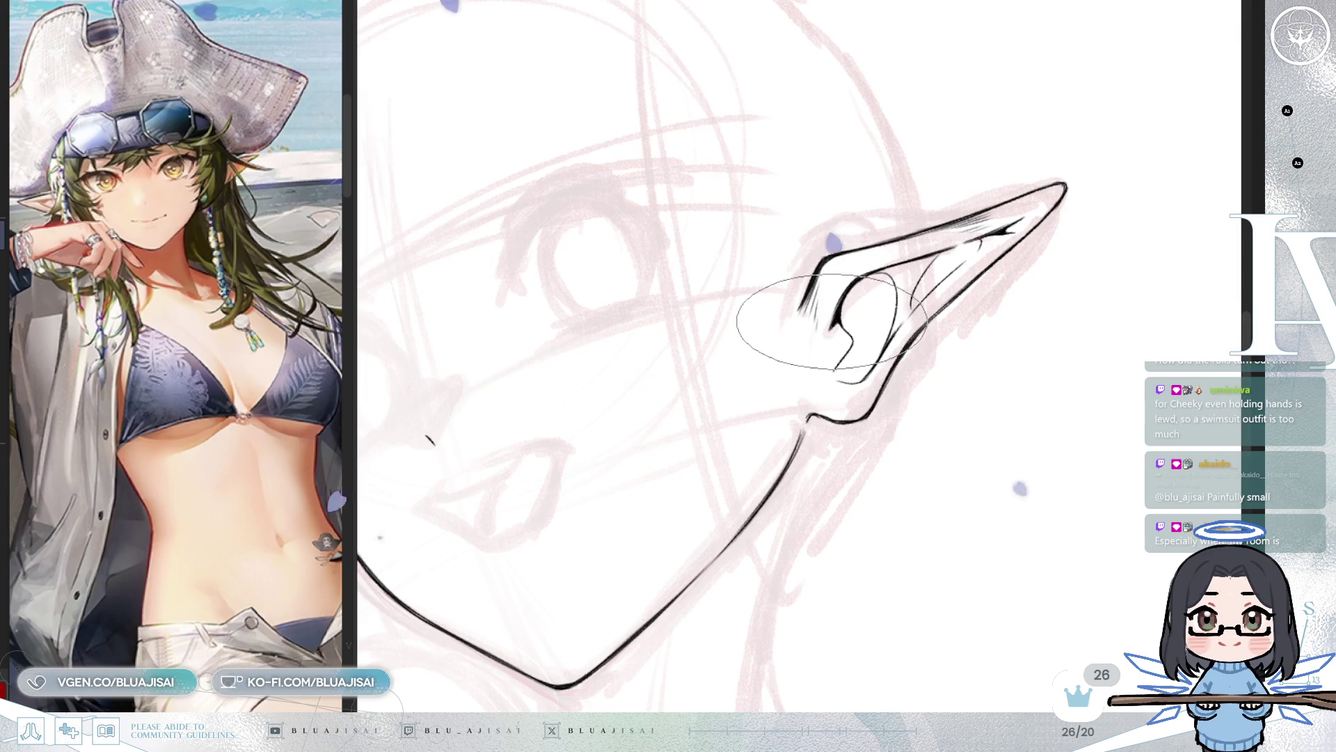
{"action": "key", "text": "h"}
{"action": "scroll", "coordinate": [762, 313], "scroll_direction": "up", "scroll_amount": 2}
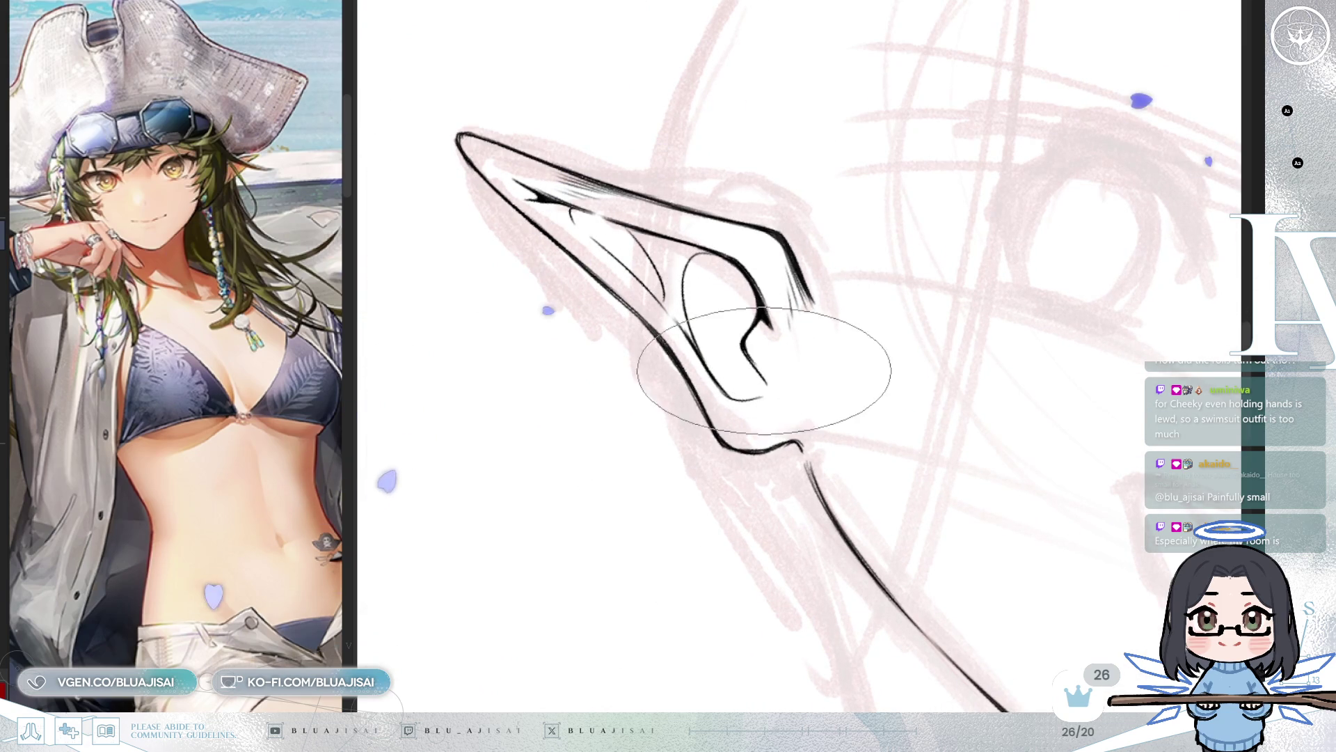
{"action": "key", "text": "h"}
{"action": "mouse_move", "coordinate": [877, 351]}
{"action": "left_mouse_down"}
{"action": "mouse_move", "coordinate": [845, 368]}
{"action": "mouse_move", "coordinate": [891, 344]}
{"action": "mouse_move", "coordinate": [835, 334]}
{"action": "left_mouse_up"}
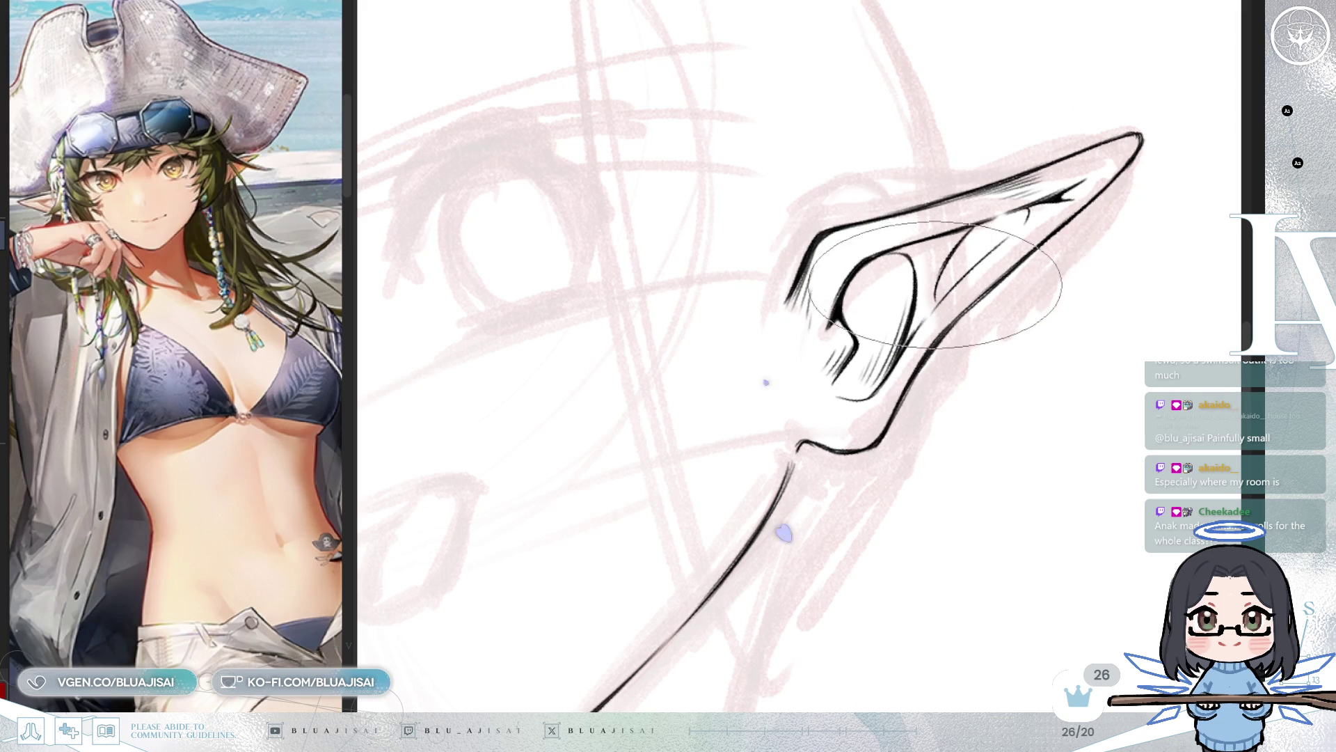
Step: Hatch inside the upper ear tip, undo a stray grey mark, and zoom out to the whole face
{"action": "mouse_move", "coordinate": [960, 279]}
{"action": "left_mouse_down"}
{"action": "mouse_move", "coordinate": [981, 236]}
{"action": "mouse_move", "coordinate": [992, 245]}
{"action": "left_mouse_up"}
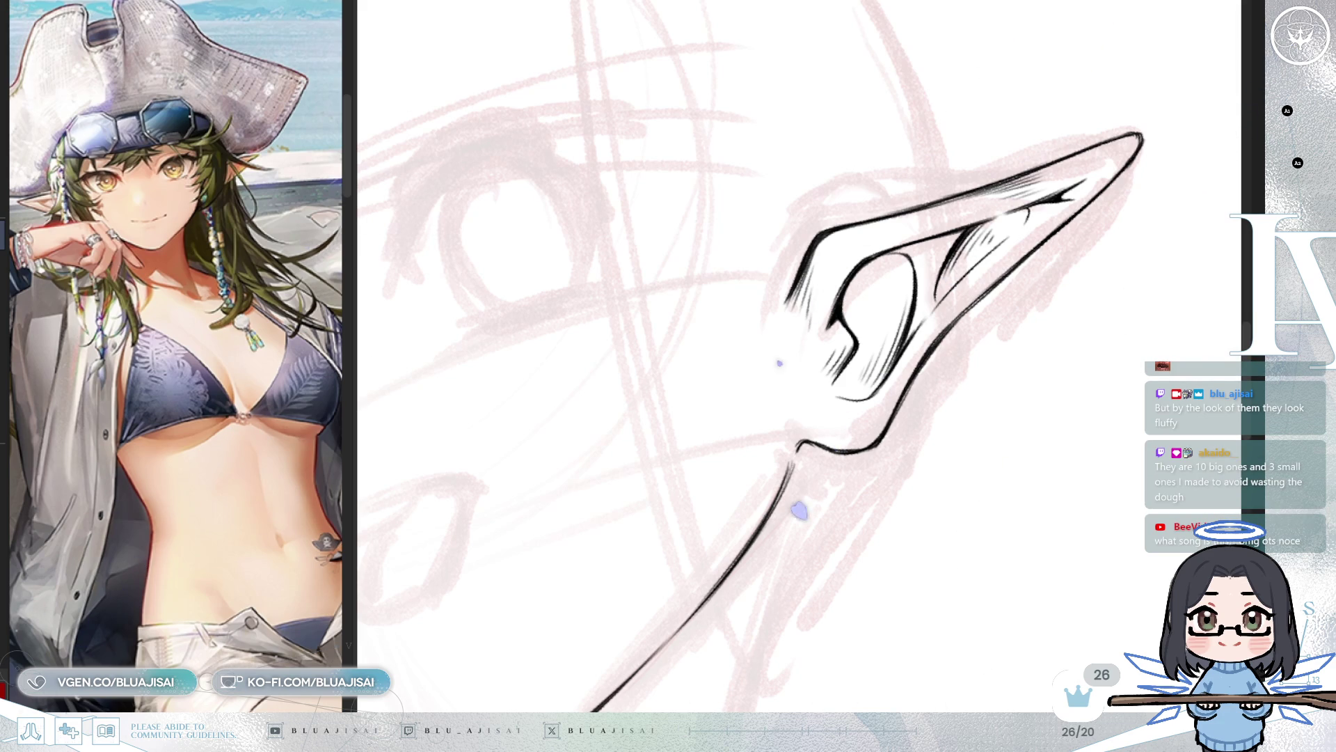
{"action": "mouse_move", "coordinate": [969, 2]}
{"action": "left_mouse_down"}
{"action": "mouse_move", "coordinate": [894, 104]}
{"action": "mouse_move", "coordinate": [1012, 84]}
{"action": "mouse_move", "coordinate": [893, 328]}
{"action": "left_mouse_up"}
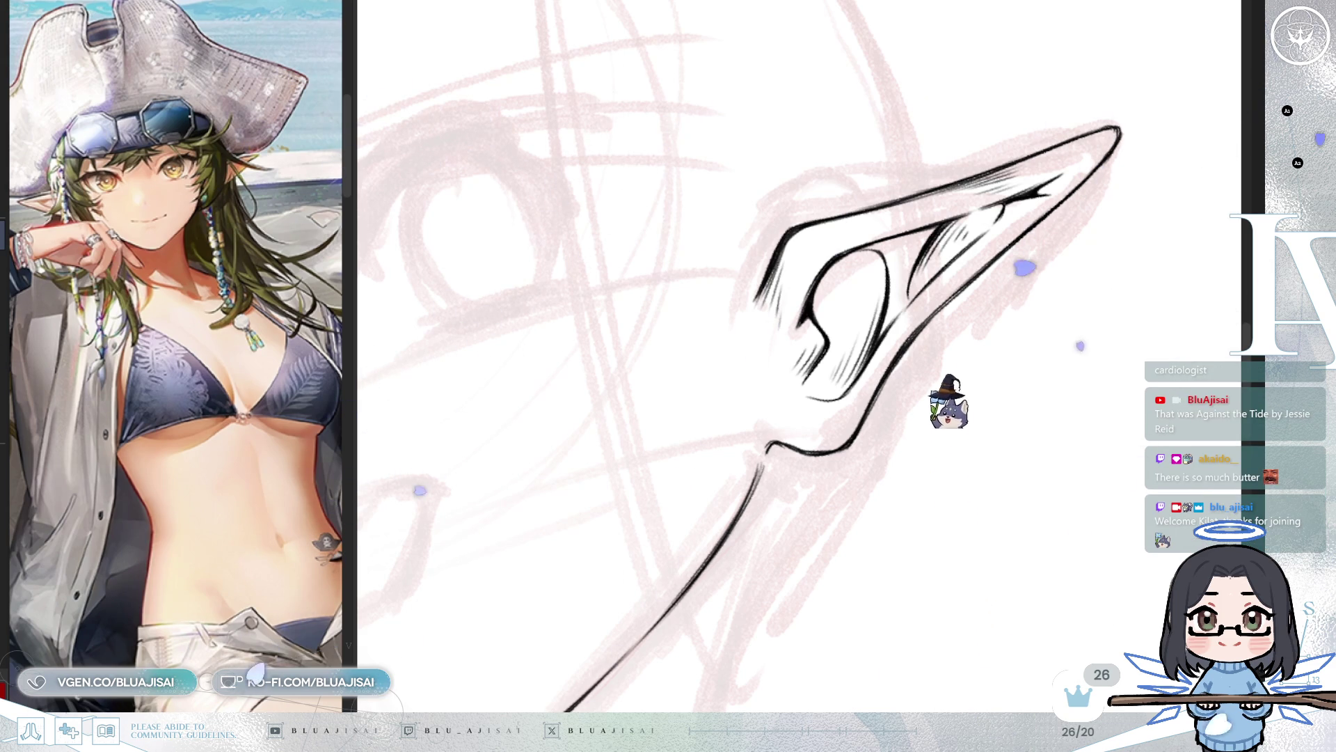
{"action": "key", "text": "ctrl+z"}
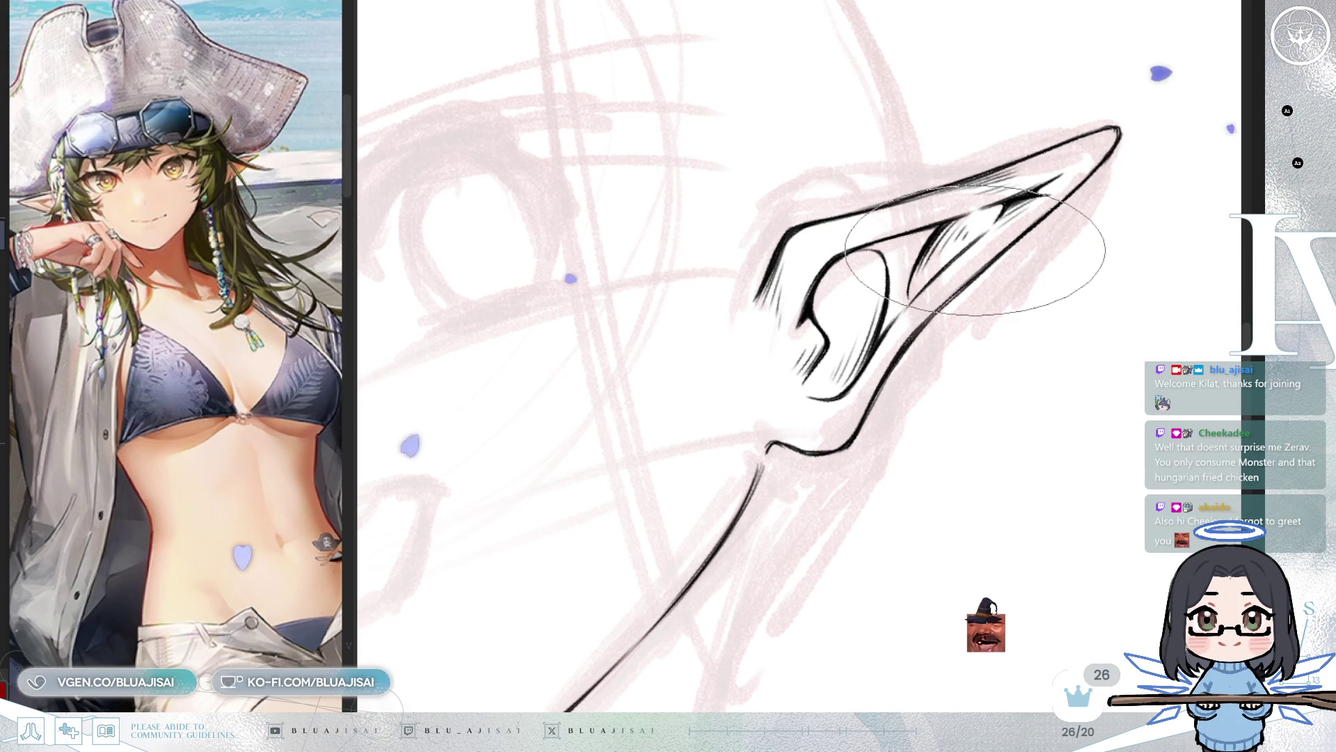
{"action": "scroll", "coordinate": [984, 217], "scroll_direction": "down", "scroll_amount": 3}
{"action": "mouse_move", "coordinate": [899, 371]}
{"action": "left_mouse_down"}
{"action": "mouse_move", "coordinate": [930, 260]}
{"action": "mouse_move", "coordinate": [915, 329]}
{"action": "left_mouse_up"}
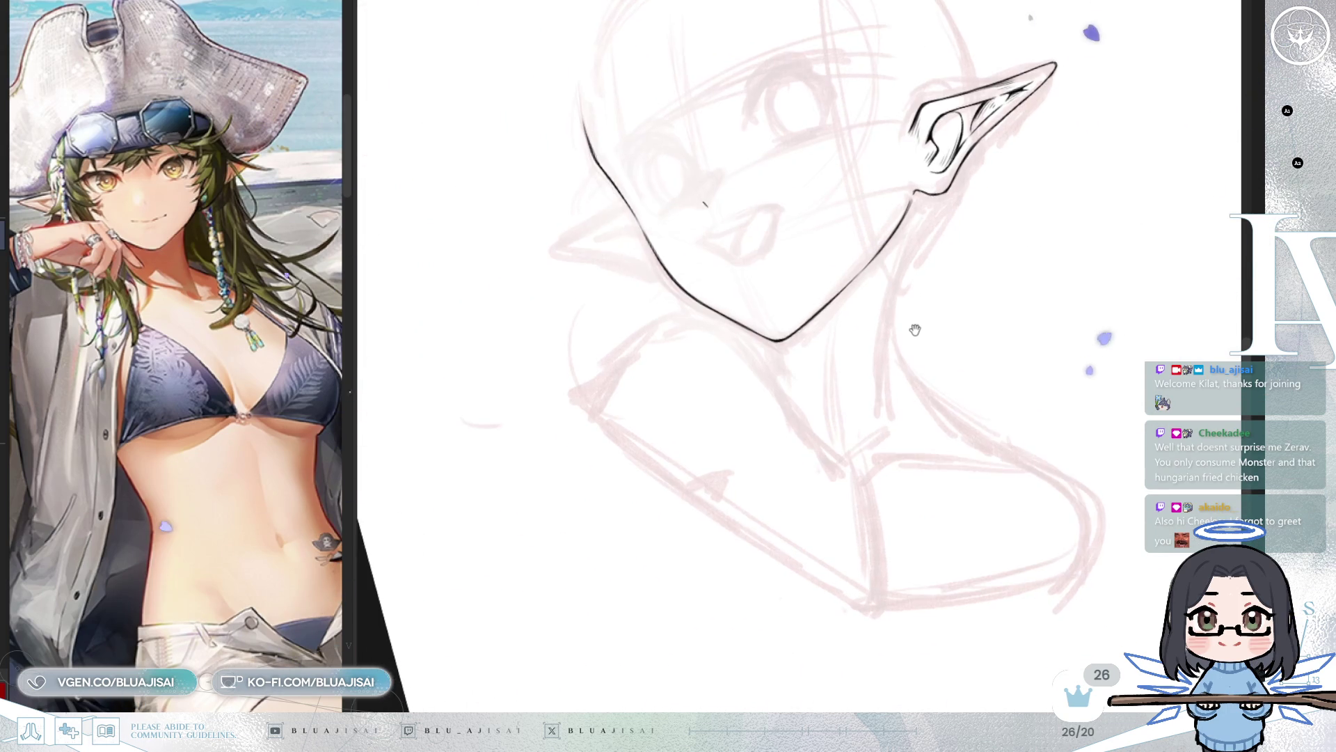
Step: Ink the second ear's pointed outline, upper and lower edges, joined to the jawline
{"action": "key", "text": "4"}
{"action": "key", "text": "m"}
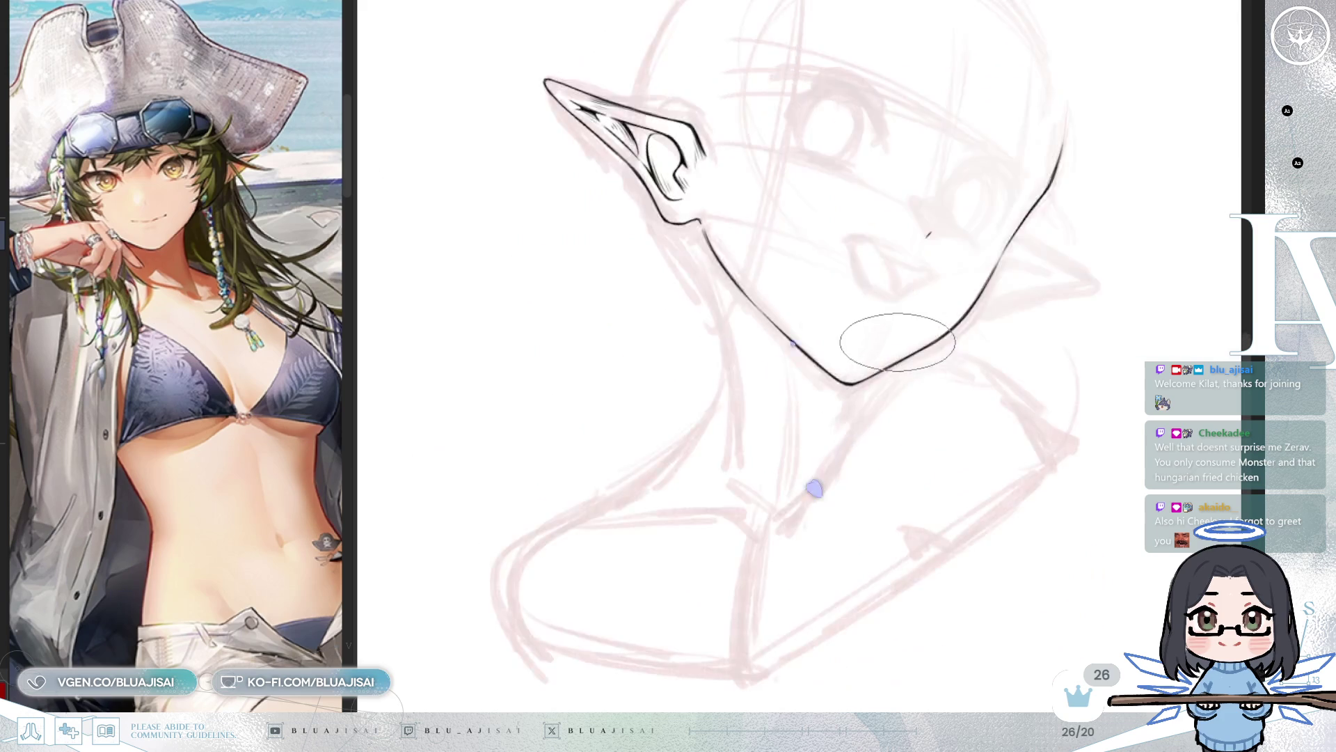
{"action": "left_click_drag", "start_coordinate": [819, 477], "coordinate": [908, 347]}
{"action": "scroll", "coordinate": [908, 341], "scroll_direction": "up", "scroll_amount": 5}
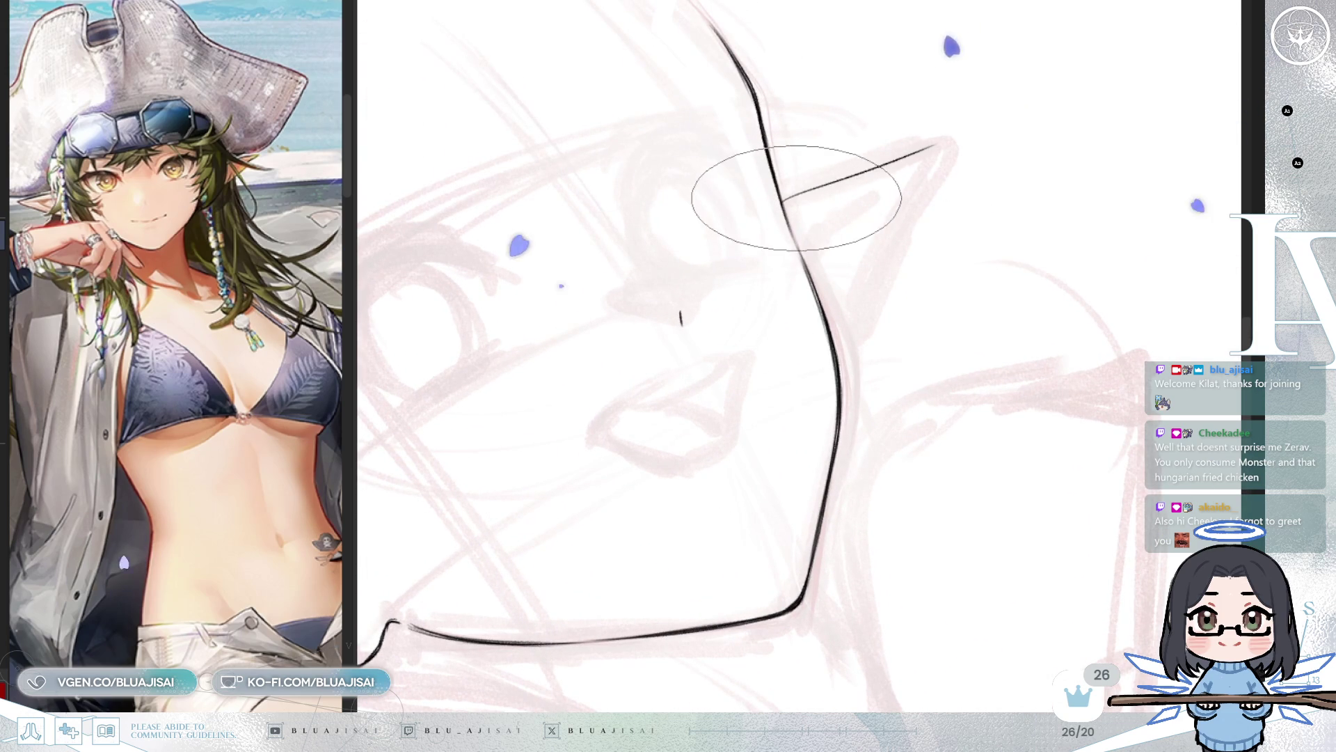
{"action": "mouse_move", "coordinate": [921, 143]}
{"action": "left_mouse_down"}
{"action": "mouse_move", "coordinate": [940, 131]}
{"action": "mouse_move", "coordinate": [856, 288]}
{"action": "left_mouse_up"}
{"action": "left_click_drag", "start_coordinate": [931, 167], "coordinate": [831, 339]}
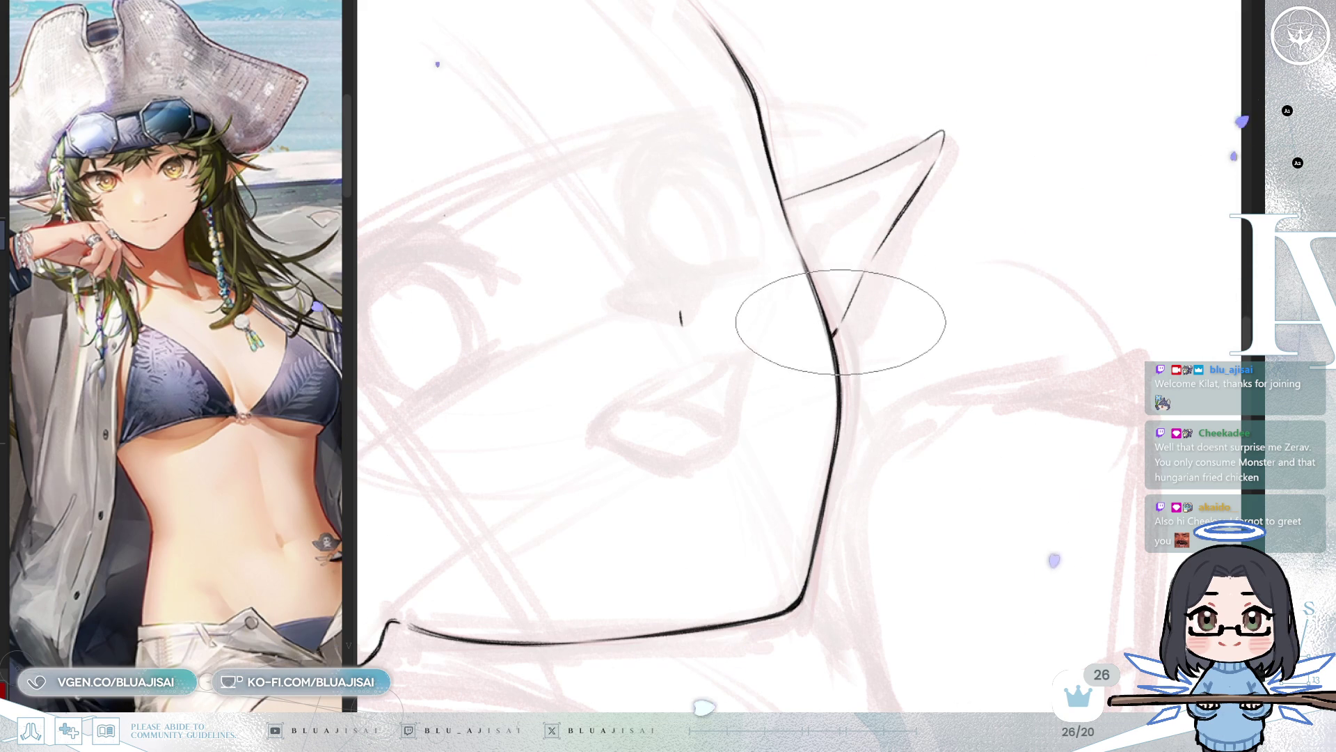
{"action": "left_click_drag", "start_coordinate": [865, 262], "coordinate": [841, 313]}
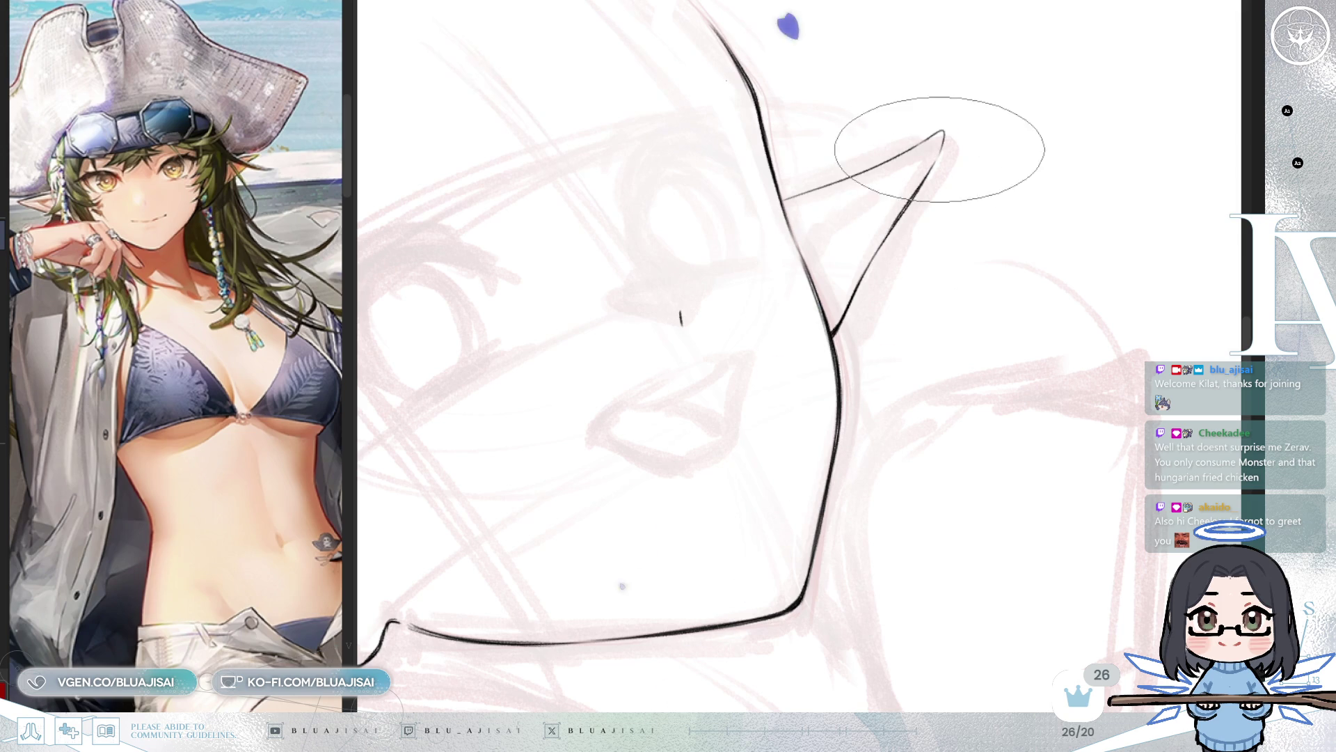
{"action": "left_click_drag", "start_coordinate": [865, 277], "coordinate": [906, 324]}
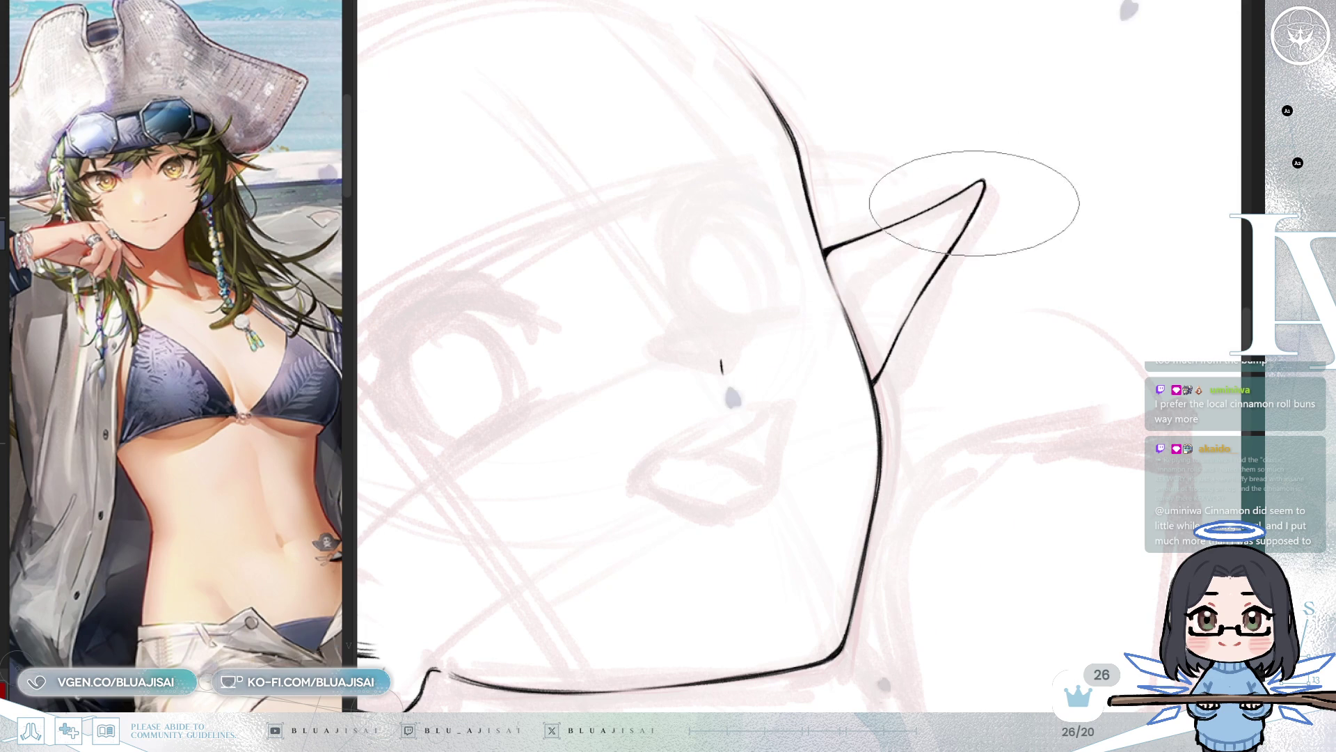
Step: Draw inner fold lines and a curved detail stroke inside the second ear
{"action": "mouse_move", "coordinate": [835, 284]}
{"action": "left_mouse_down"}
{"action": "mouse_move", "coordinate": [909, 223]}
{"action": "mouse_move", "coordinate": [964, 210]}
{"action": "left_mouse_up"}
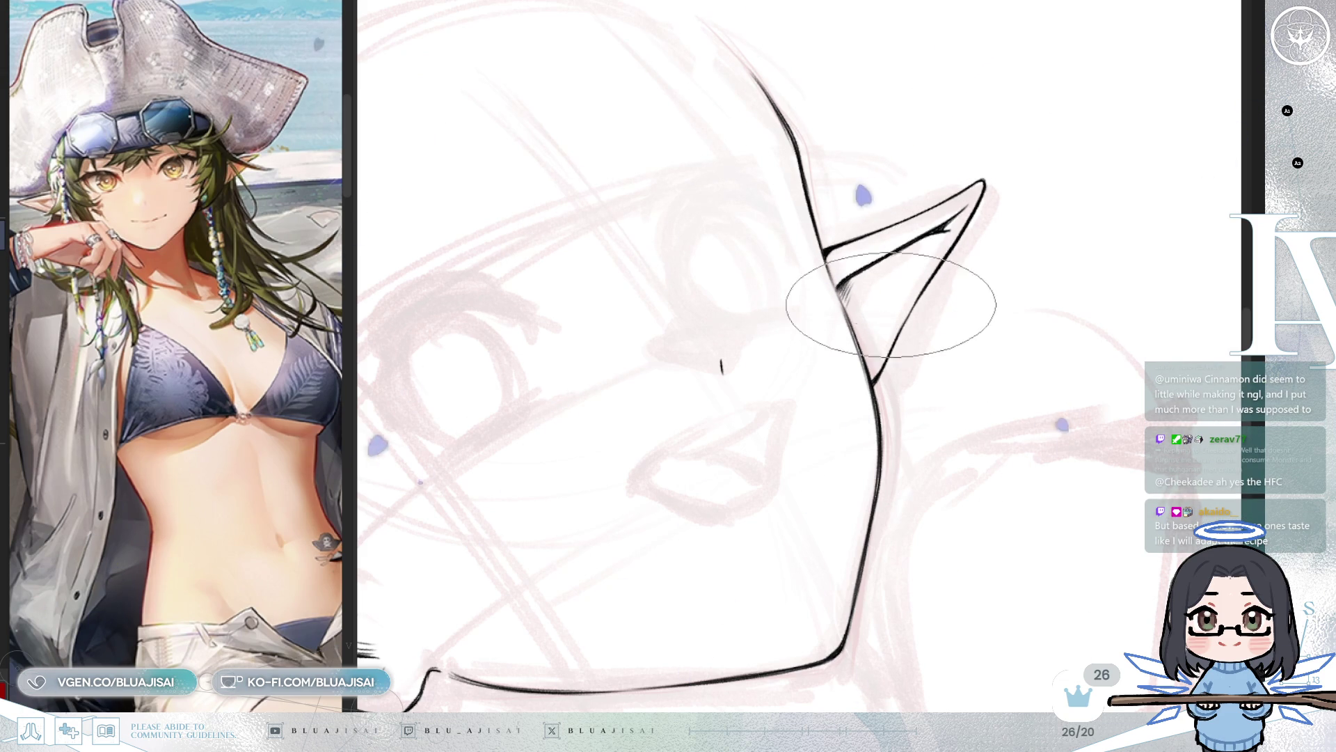
{"action": "left_click_drag", "start_coordinate": [935, 246], "coordinate": [889, 323]}
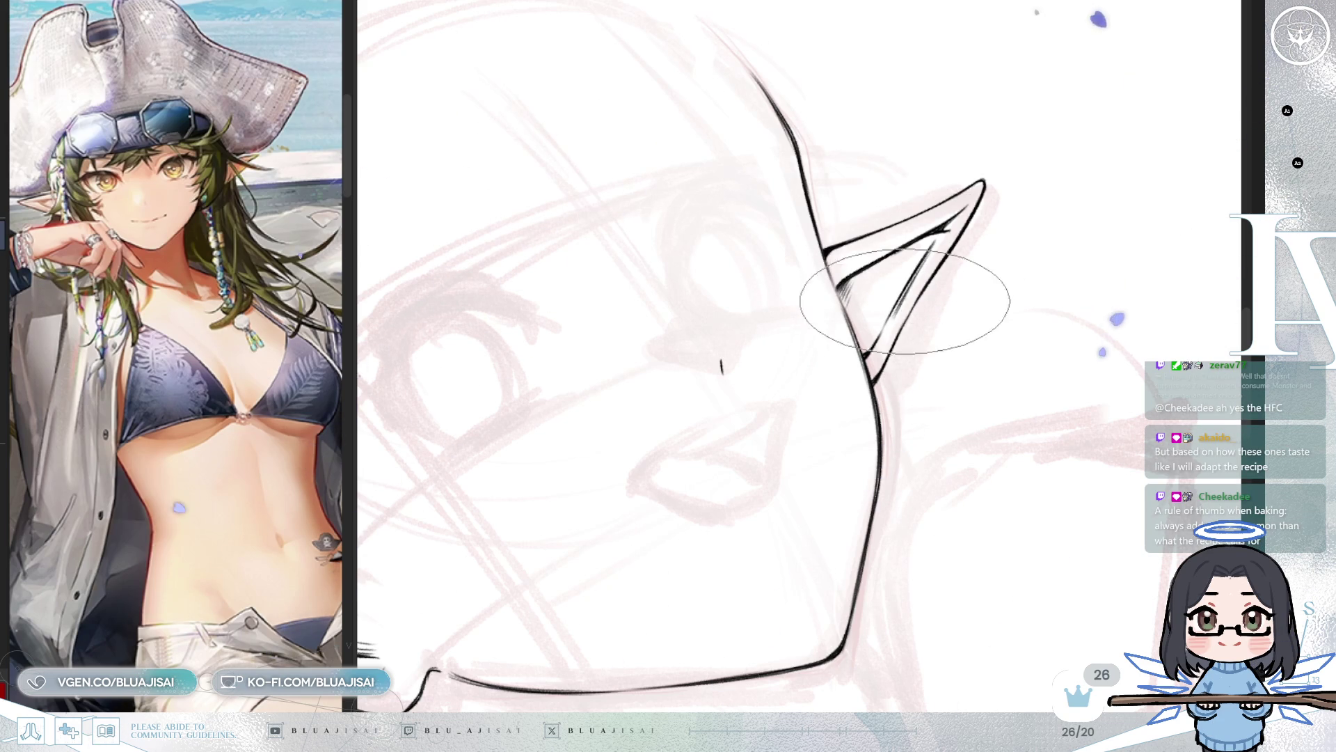
{"action": "left_click_drag", "start_coordinate": [913, 291], "coordinate": [891, 332]}
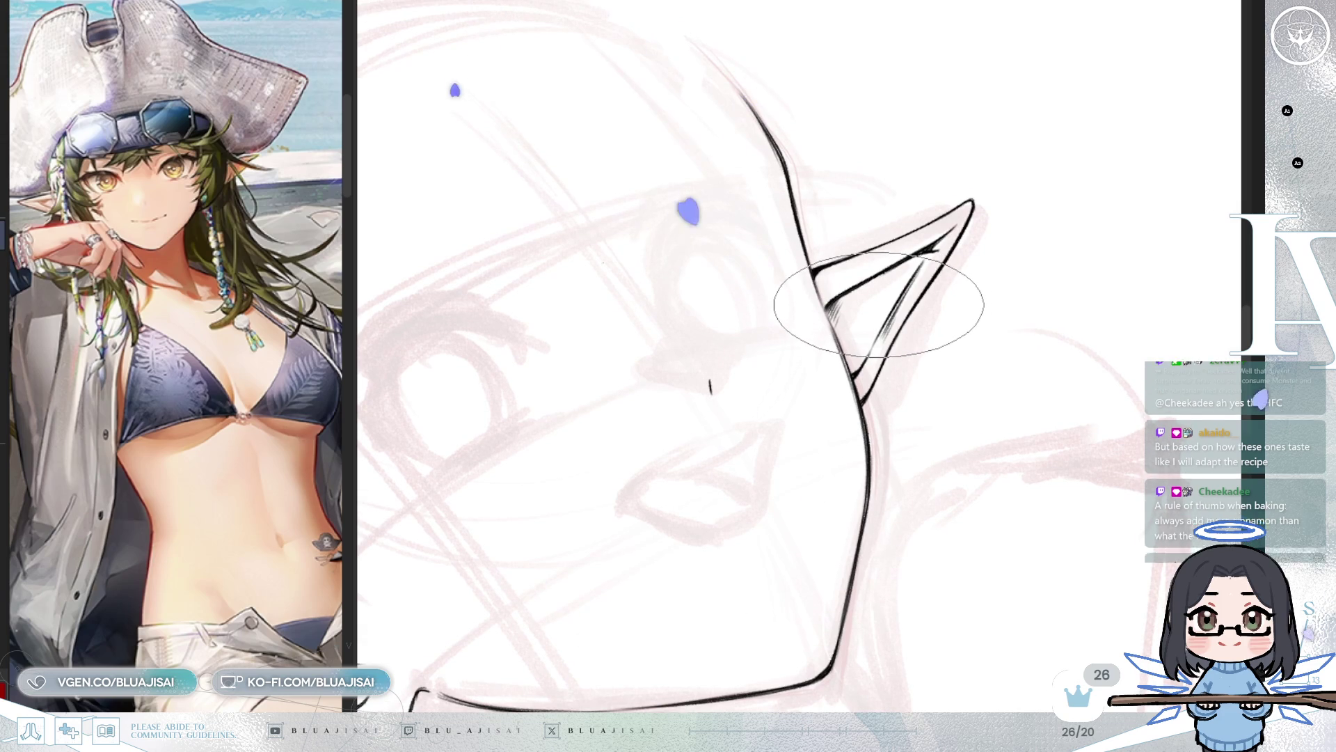
{"action": "mouse_move", "coordinate": [878, 304]}
{"action": "left_mouse_down"}
{"action": "mouse_move", "coordinate": [883, 289]}
{"action": "mouse_move", "coordinate": [880, 332]}
{"action": "mouse_move", "coordinate": [910, 304]}
{"action": "mouse_move", "coordinate": [925, 253]}
{"action": "mouse_move", "coordinate": [925, 298]}
{"action": "left_mouse_up"}
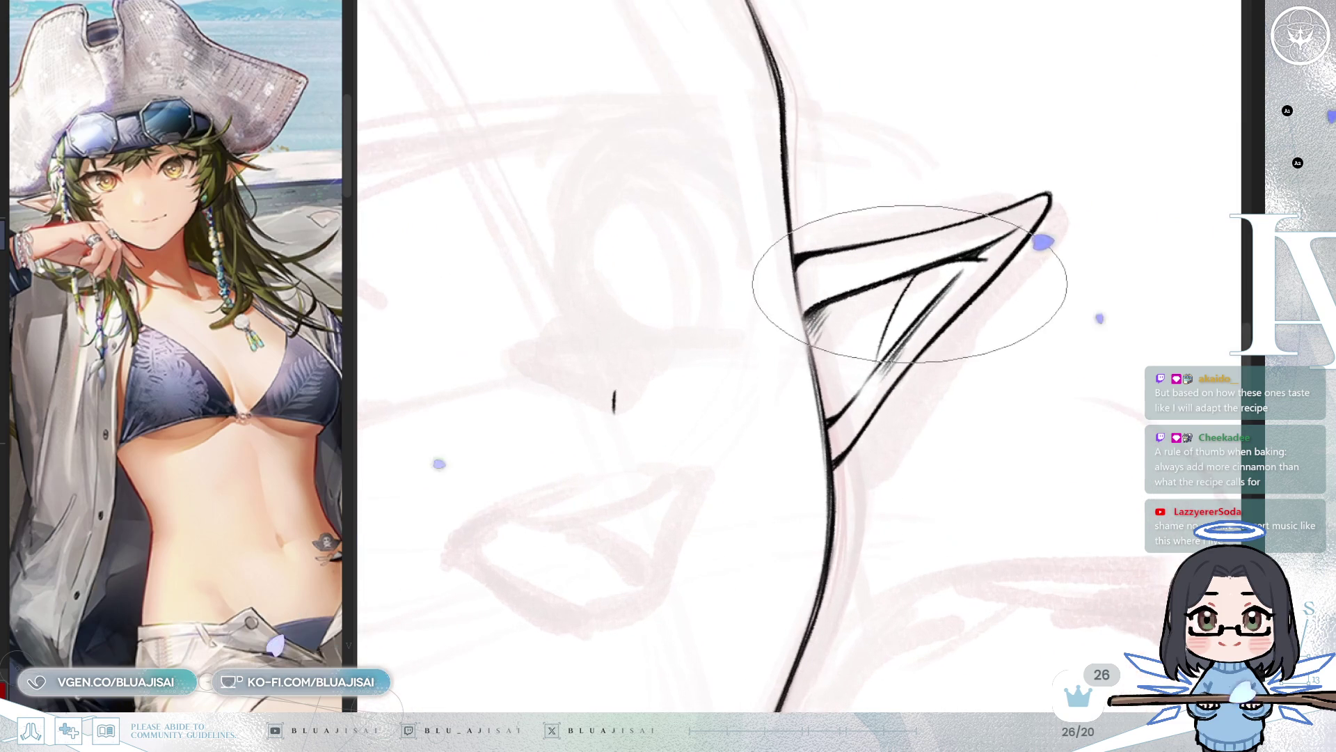
{"action": "left_click_drag", "start_coordinate": [830, 402], "coordinate": [854, 310]}
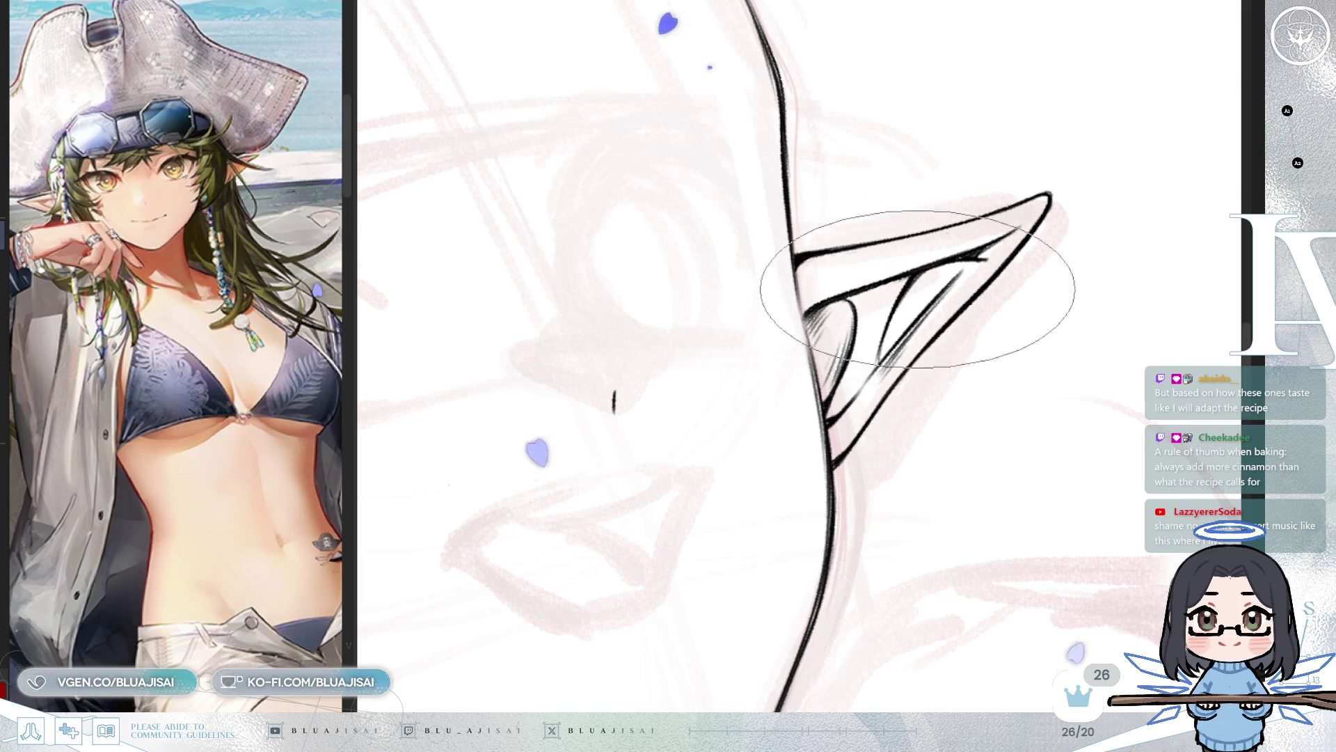
Step: Zoom out to show both ears and mirror the view to check the balance
{"action": "mouse_move", "coordinate": [939, 283]}
{"action": "left_mouse_down"}
{"action": "mouse_move", "coordinate": [949, 262]}
{"action": "mouse_move", "coordinate": [859, 238]}
{"action": "mouse_move", "coordinate": [811, 247]}
{"action": "left_mouse_up"}
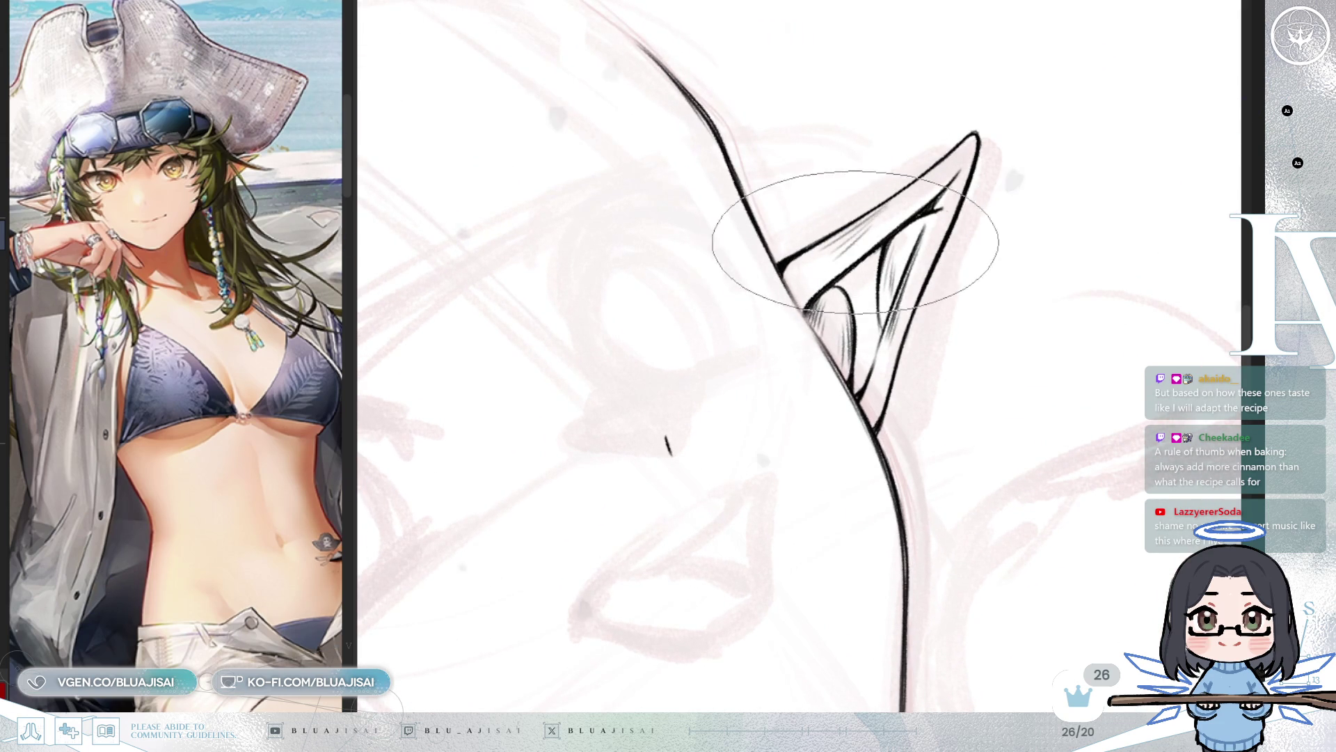
{"action": "scroll", "coordinate": [863, 258], "scroll_direction": "down", "scroll_amount": 2}
{"action": "mouse_move", "coordinate": [993, 202]}
{"action": "left_mouse_down"}
{"action": "mouse_move", "coordinate": [1062, 215]}
{"action": "mouse_move", "coordinate": [1007, 268]}
{"action": "left_mouse_up"}
{"action": "key", "text": "m"}
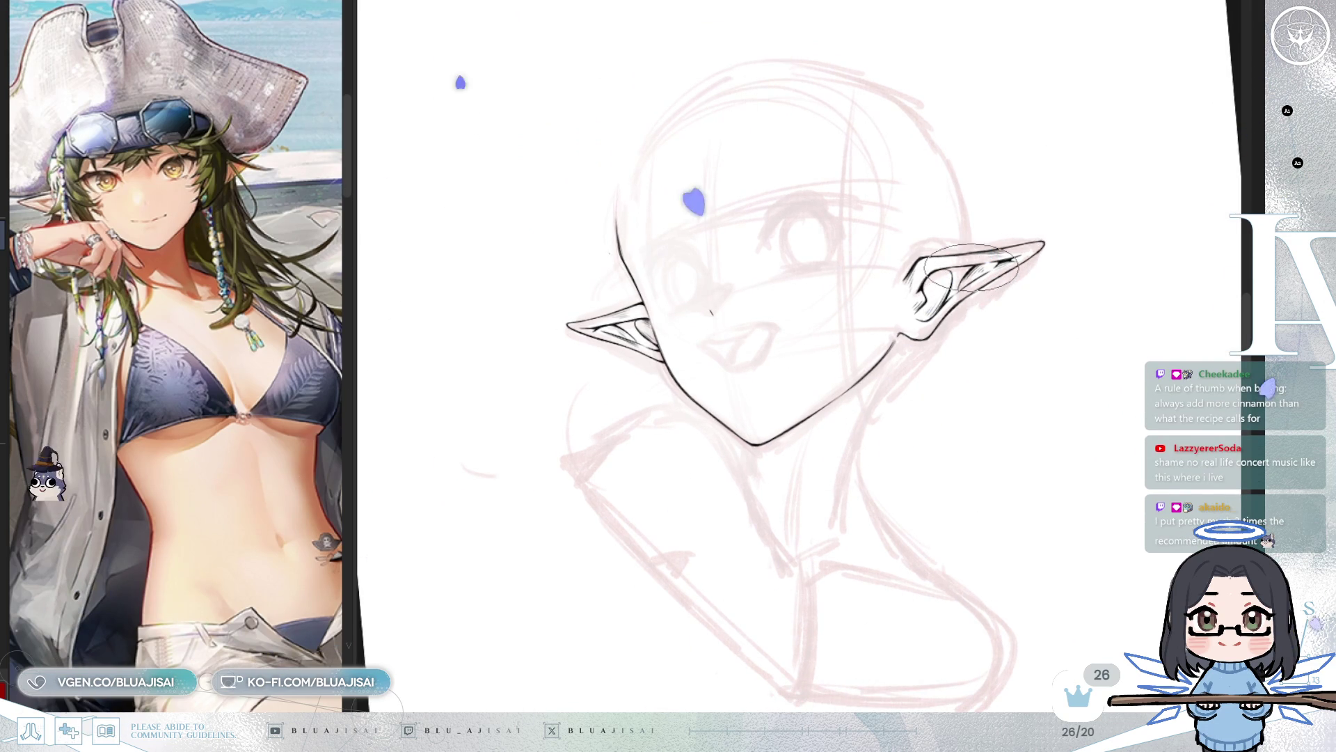
Step: Ink a short stroke below the chin
{"action": "left_click_drag", "start_coordinate": [971, 268], "coordinate": [964, 285]}
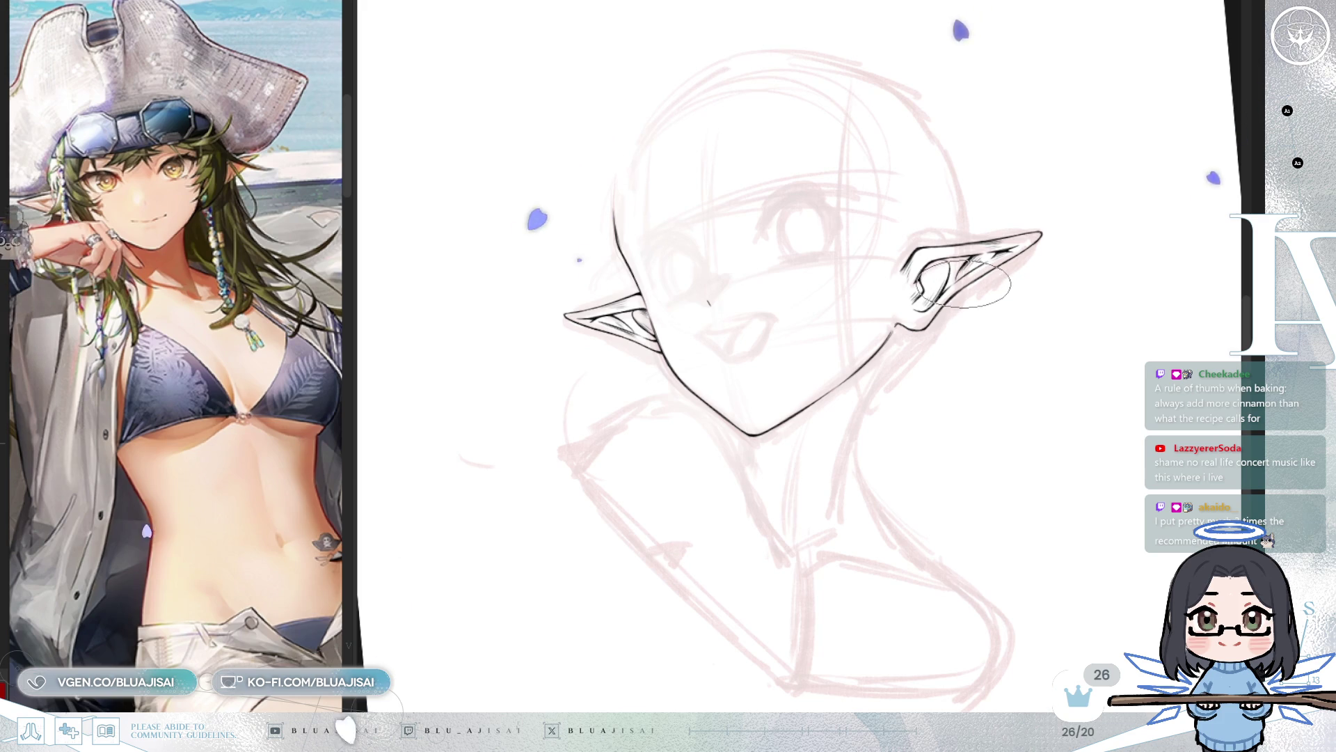
{"action": "left_click_drag", "start_coordinate": [1110, 226], "coordinate": [1085, 244]}
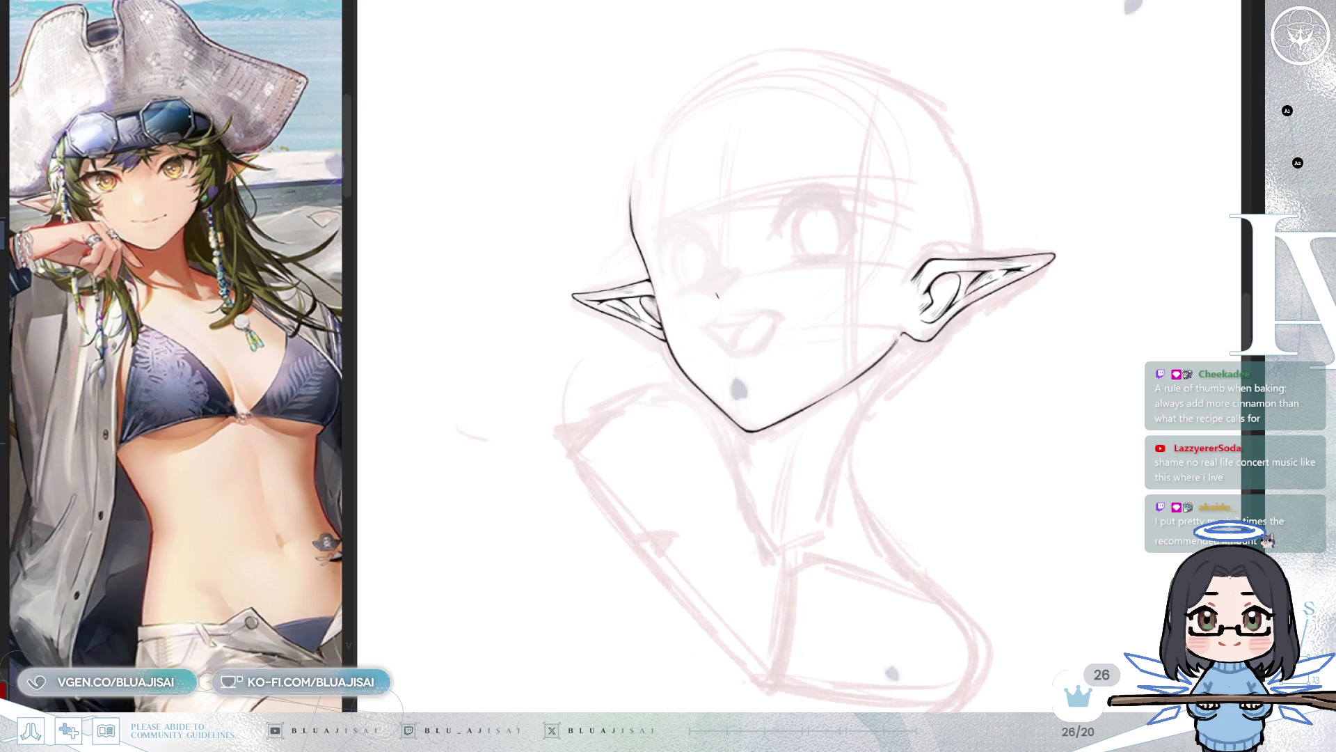
{"action": "scroll", "coordinate": [880, 365], "scroll_direction": "up", "scroll_amount": 2}
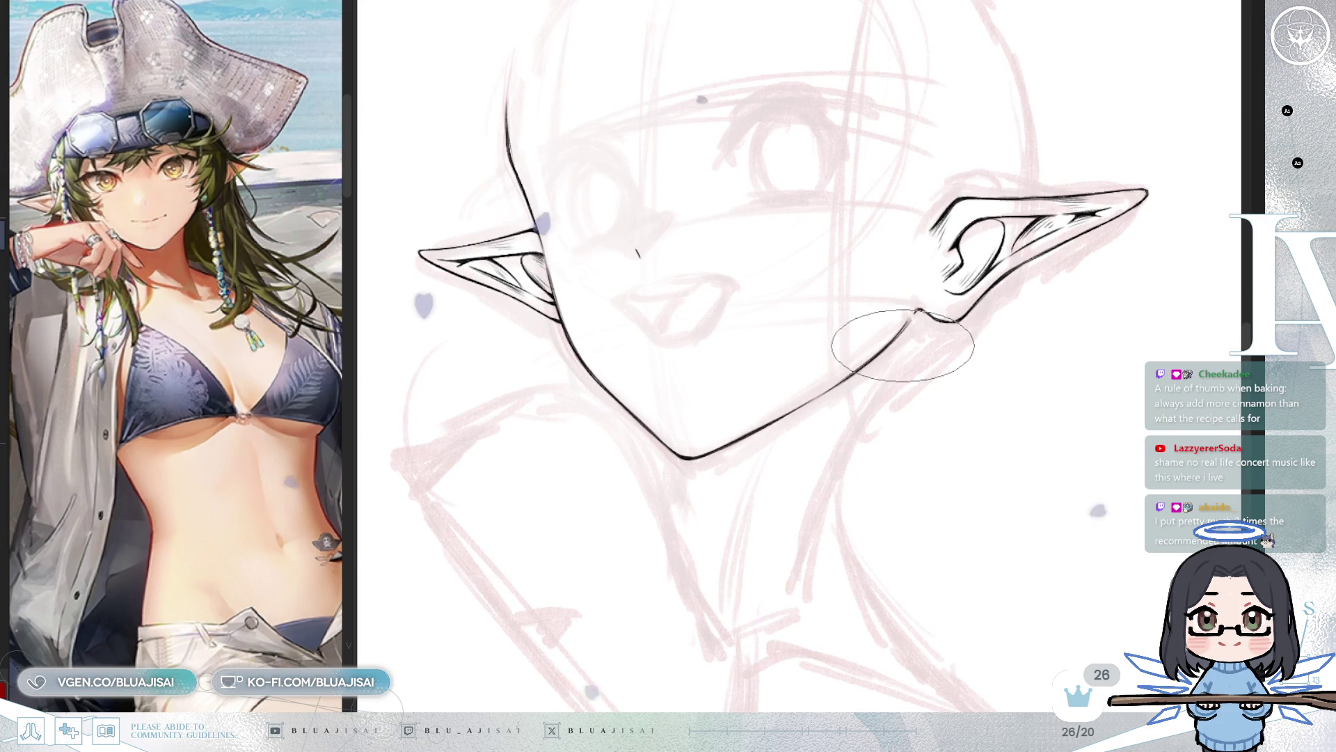
{"action": "left_click_drag", "start_coordinate": [661, 451], "coordinate": [662, 491]}
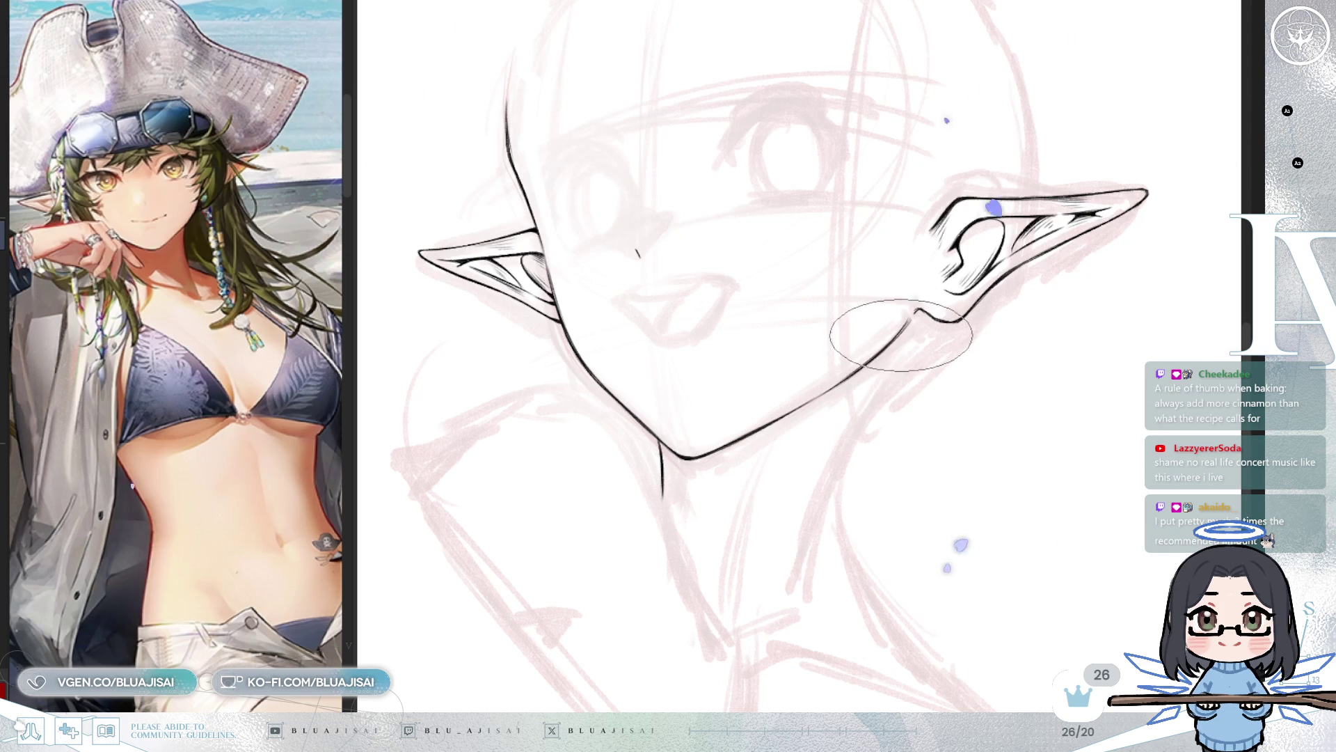
Step: Ink a bold neck line down from the jaw, redrawing it once and thickening it
{"action": "left_click_drag", "start_coordinate": [908, 326], "coordinate": [810, 562]}
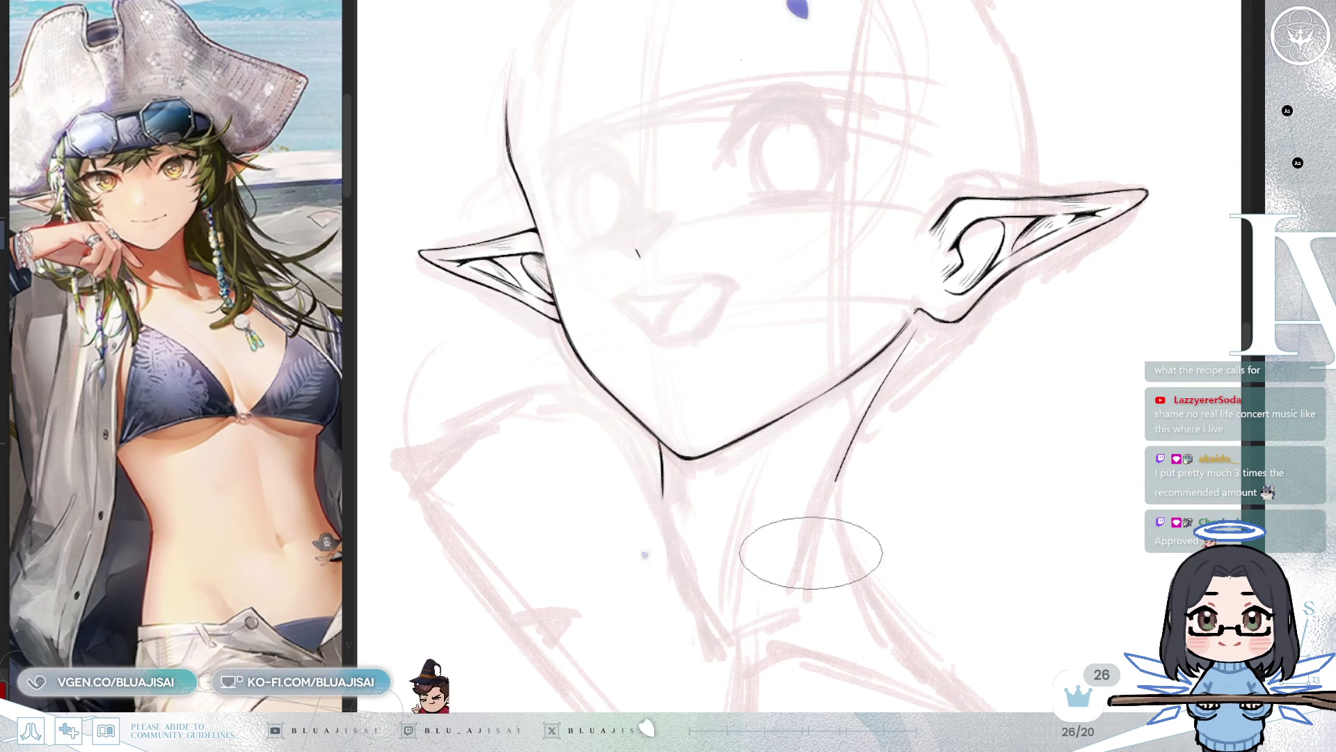
{"action": "key", "text": "ctrl+z"}
{"action": "mouse_move", "coordinate": [905, 324]}
{"action": "left_mouse_down"}
{"action": "mouse_move", "coordinate": [829, 457]}
{"action": "mouse_move", "coordinate": [806, 595]}
{"action": "left_mouse_up"}
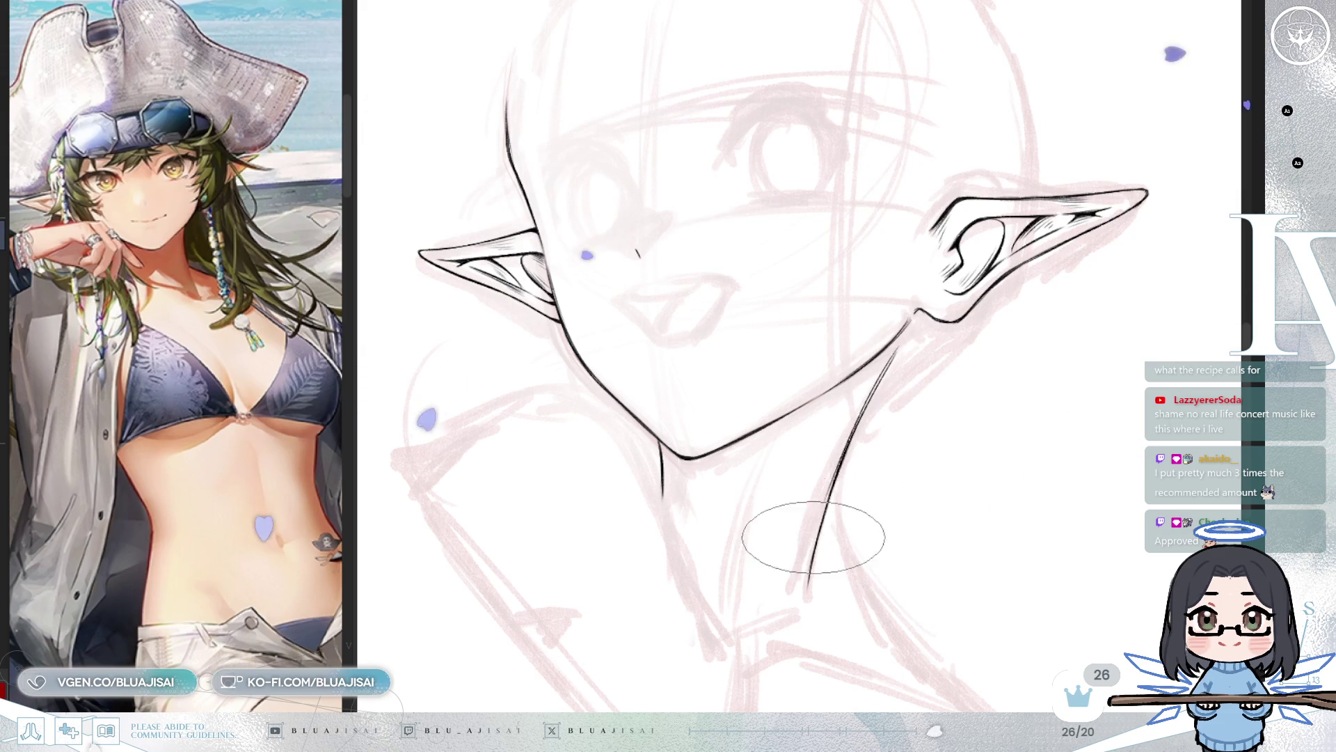
{"action": "left_click_drag", "start_coordinate": [894, 355], "coordinate": [807, 536]}
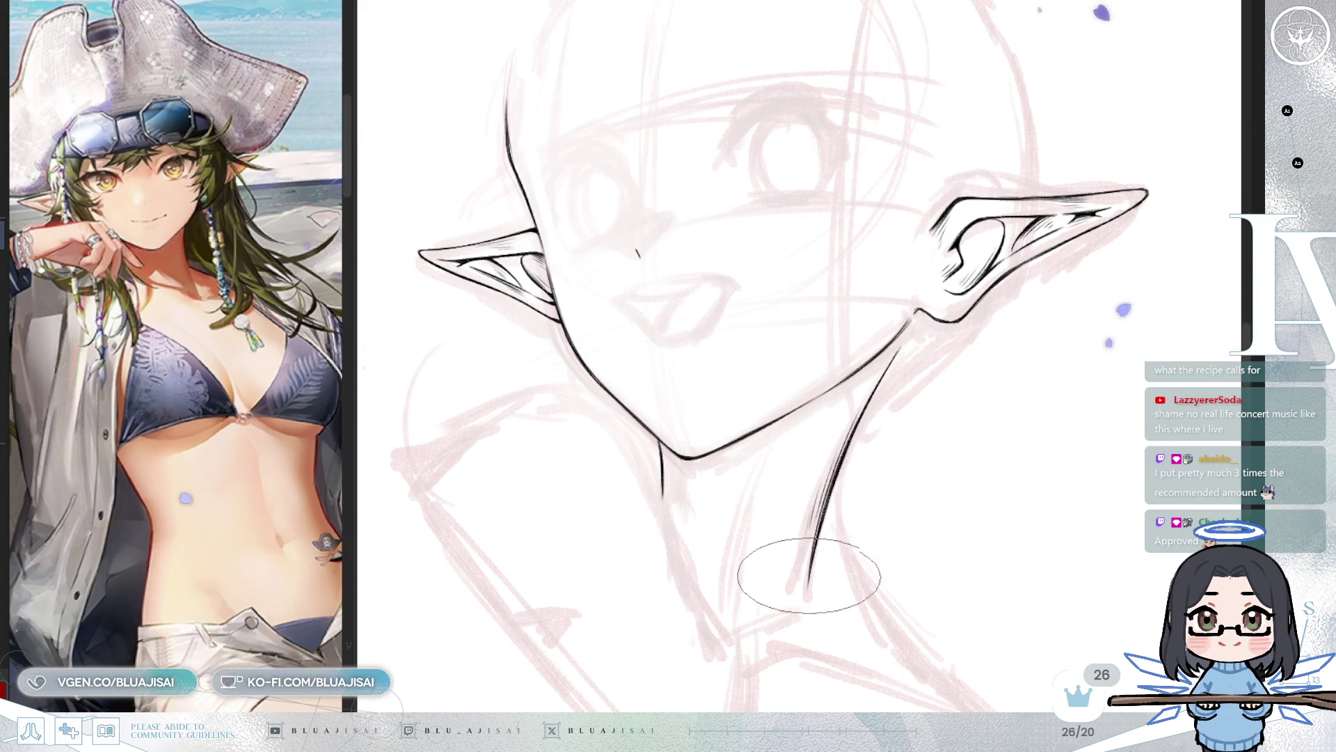
{"action": "scroll", "coordinate": [902, 385], "scroll_direction": "down", "scroll_amount": 2}
{"action": "scroll", "coordinate": [898, 391], "scroll_direction": "down", "scroll_amount": 2}
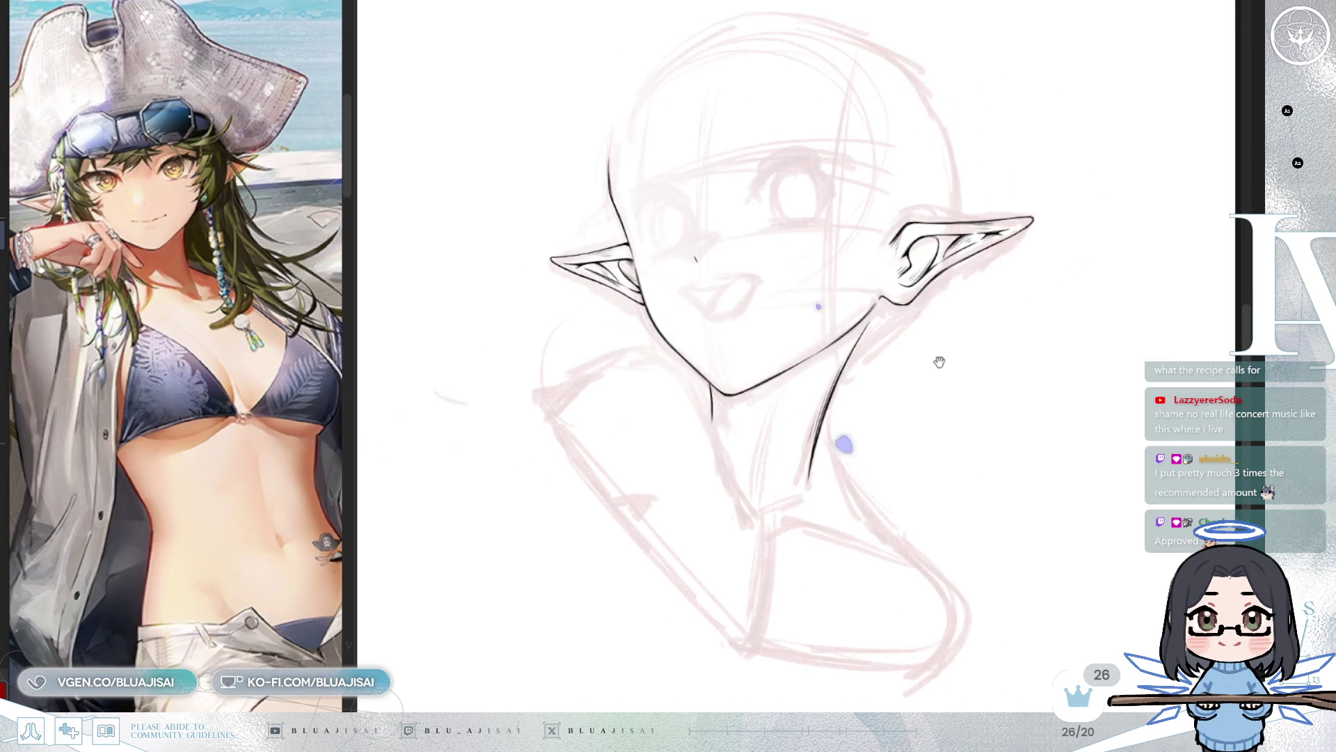
{"action": "scroll", "coordinate": [926, 366], "scroll_direction": "down", "scroll_amount": 1}
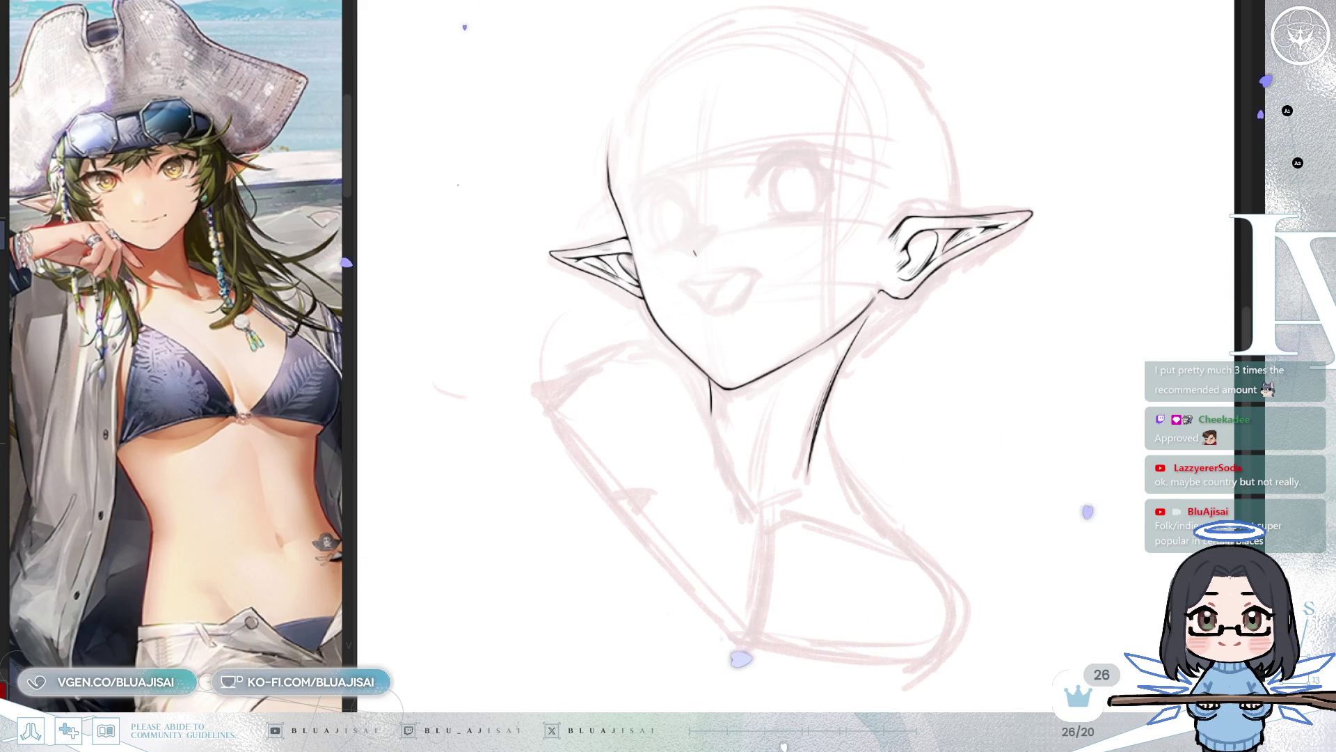
{"action": "key", "text": "h"}
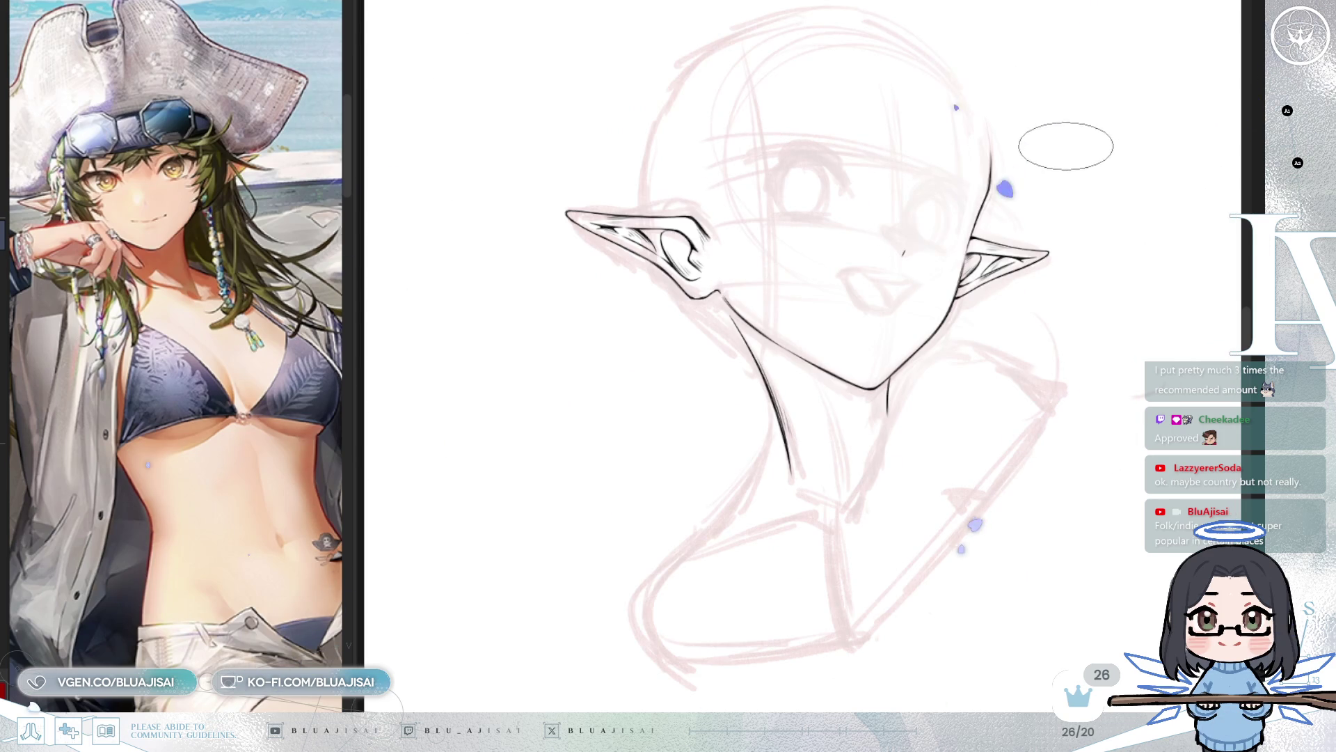
Step: Extend the neck line further downward
{"action": "mouse_move", "coordinate": [797, 446]}
{"action": "left_mouse_down"}
{"action": "mouse_move", "coordinate": [791, 414]}
{"action": "mouse_move", "coordinate": [905, 348]}
{"action": "mouse_move", "coordinate": [817, 421]}
{"action": "mouse_move", "coordinate": [789, 504]}
{"action": "left_mouse_up"}
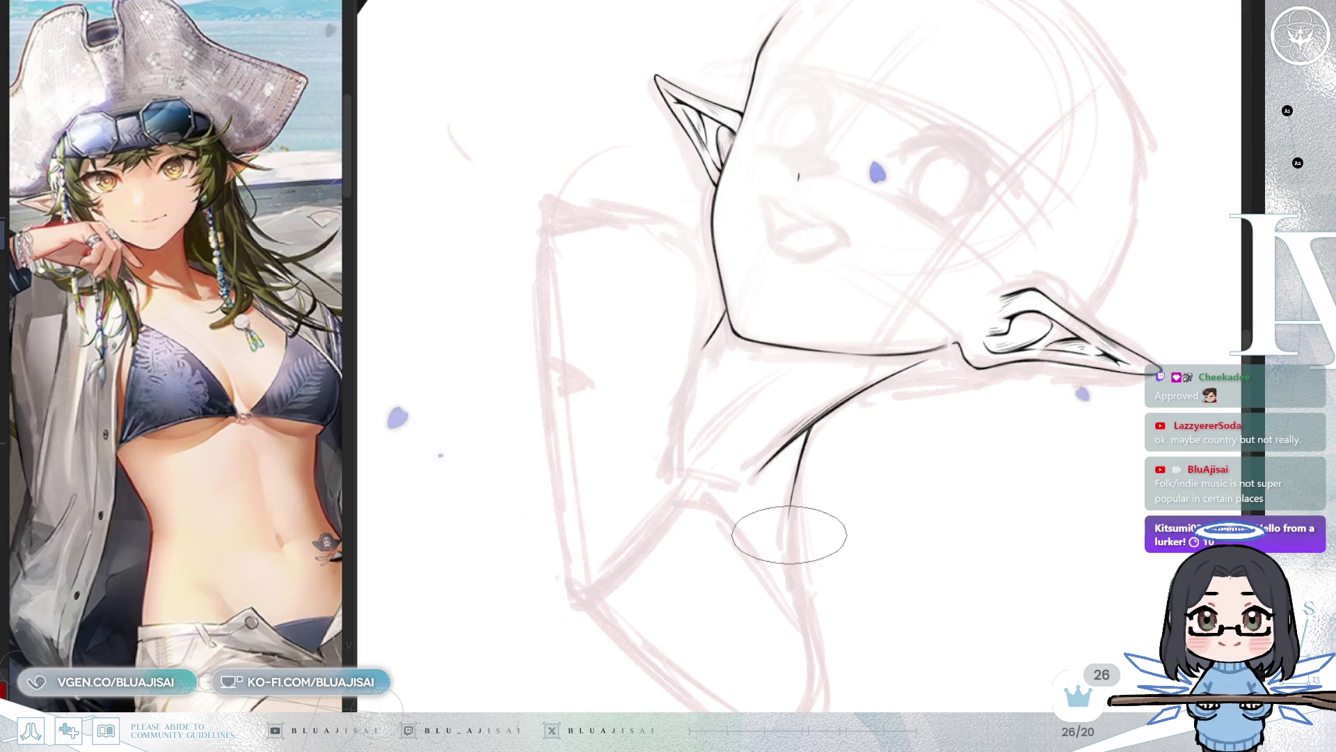
{"action": "left_click_drag", "start_coordinate": [790, 516], "coordinate": [799, 585]}
{"action": "mouse_move", "coordinate": [805, 531]}
{"action": "left_mouse_down"}
{"action": "mouse_move", "coordinate": [895, 468]}
{"action": "mouse_move", "coordinate": [703, 431]}
{"action": "mouse_move", "coordinate": [811, 388]}
{"action": "mouse_move", "coordinate": [856, 394]}
{"action": "left_mouse_up"}
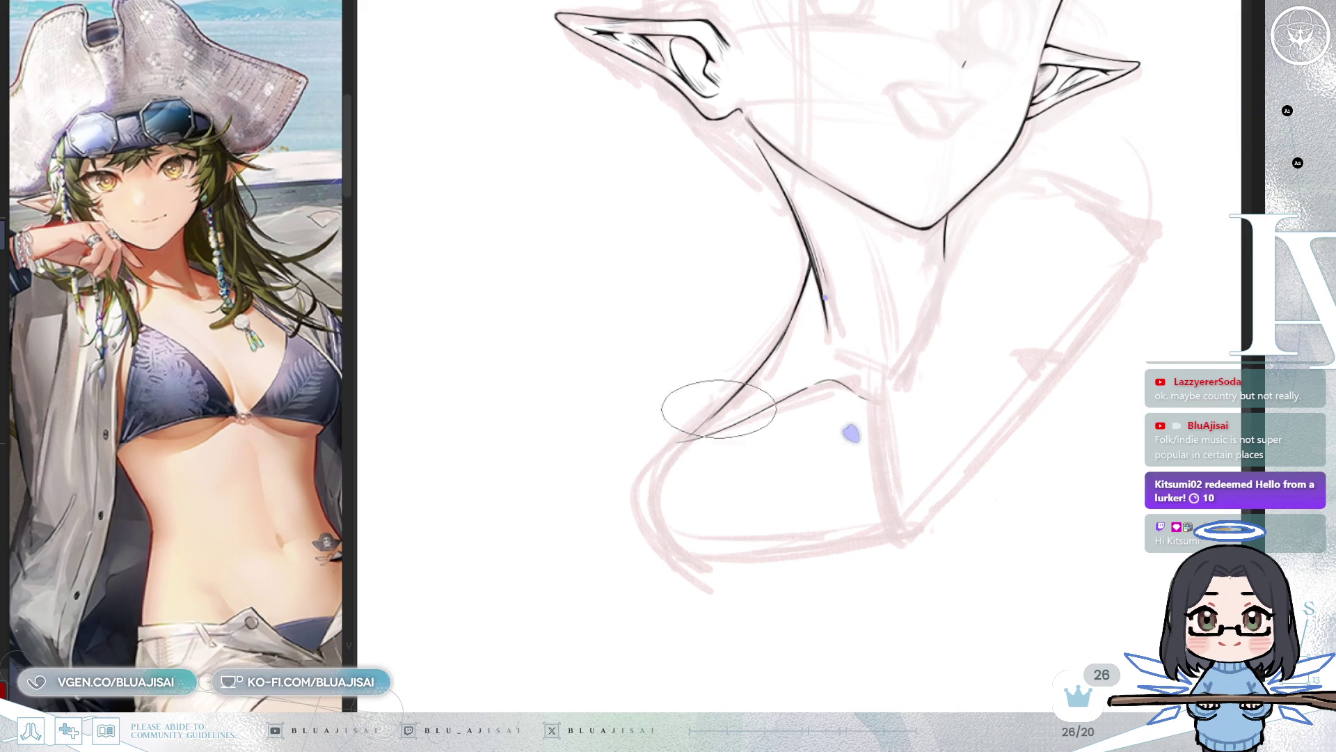
{"action": "scroll", "coordinate": [740, 388], "scroll_direction": "up", "scroll_amount": 3}
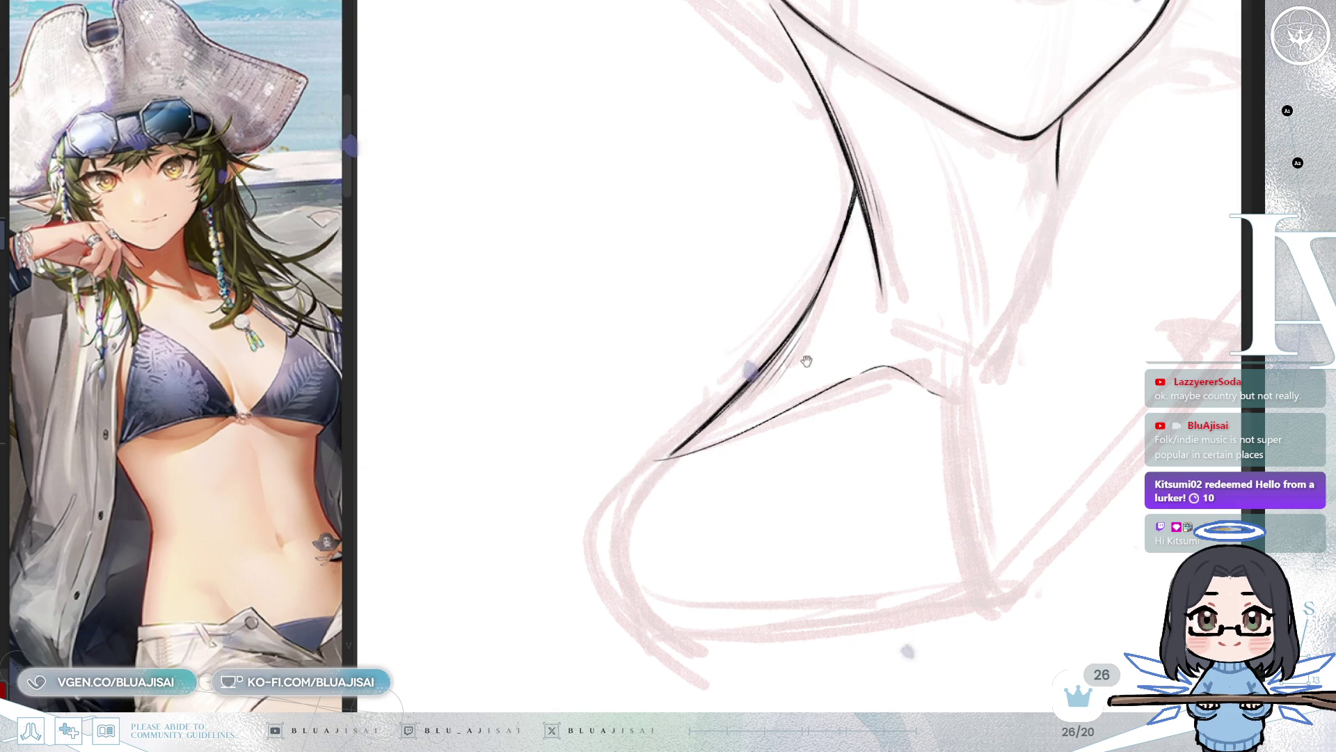
{"action": "left_click_drag", "start_coordinate": [721, 445], "coordinate": [698, 484]}
Step: Ink the lower-left shoulder curve and thicken the line's tapered tail at the joint
{"action": "key", "text": "End"}
{"action": "left_click_drag", "start_coordinate": [636, 379], "coordinate": [612, 560]}
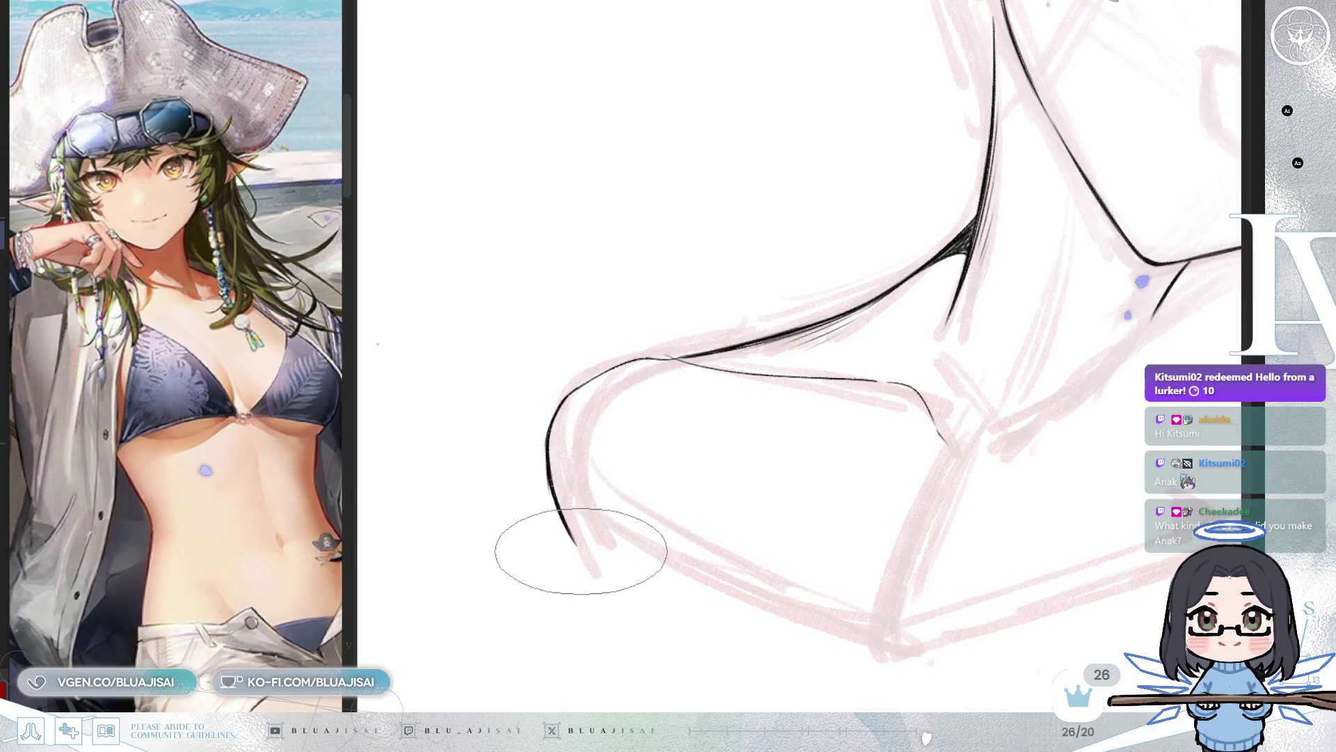
{"action": "left_click_drag", "start_coordinate": [553, 501], "coordinate": [553, 472]}
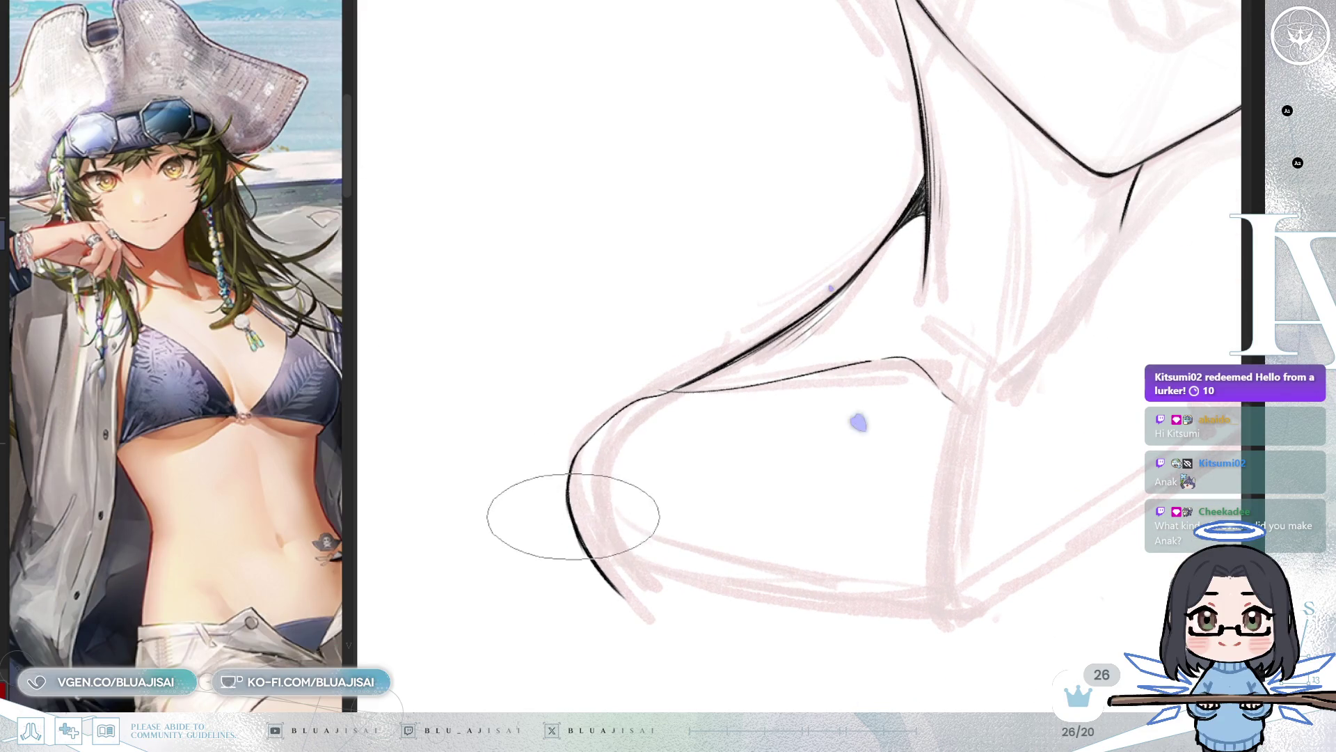
{"action": "key", "text": "Delete"}
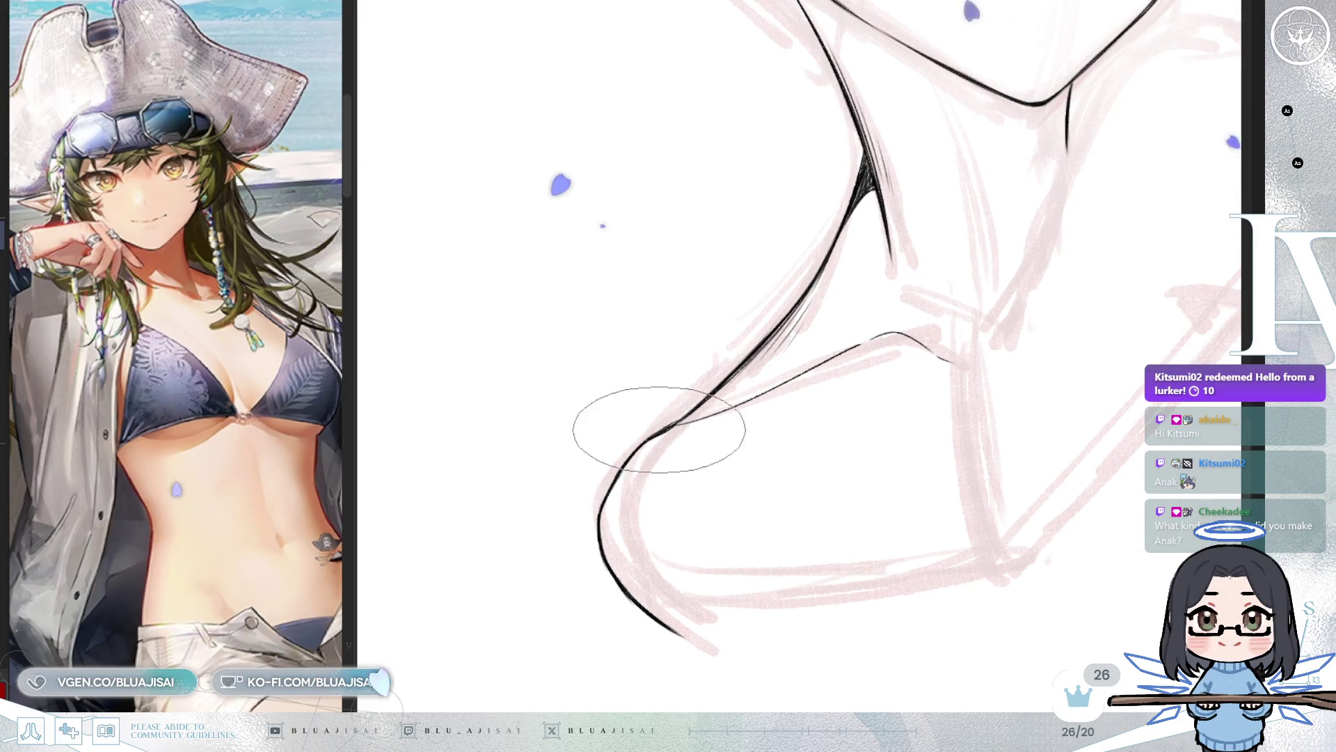
{"action": "key", "text": "End"}
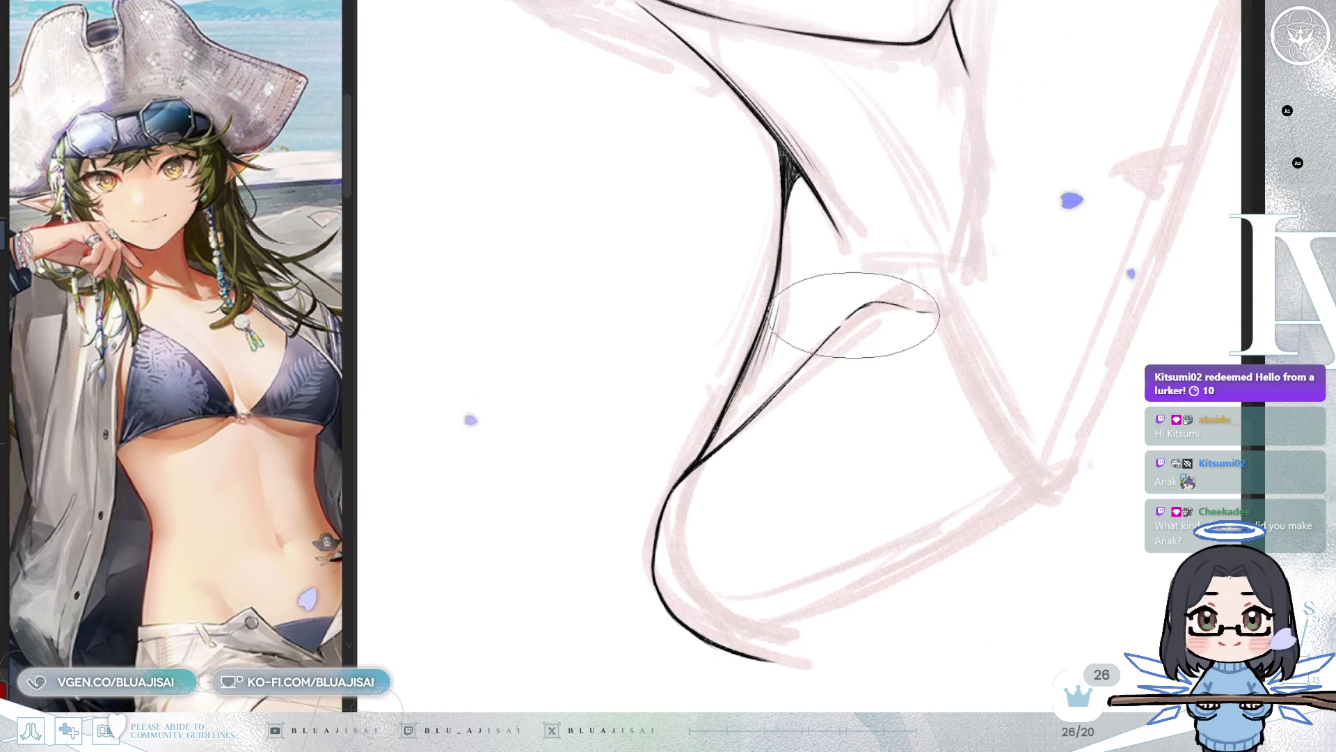
{"action": "left_click_drag", "start_coordinate": [939, 307], "coordinate": [918, 311]}
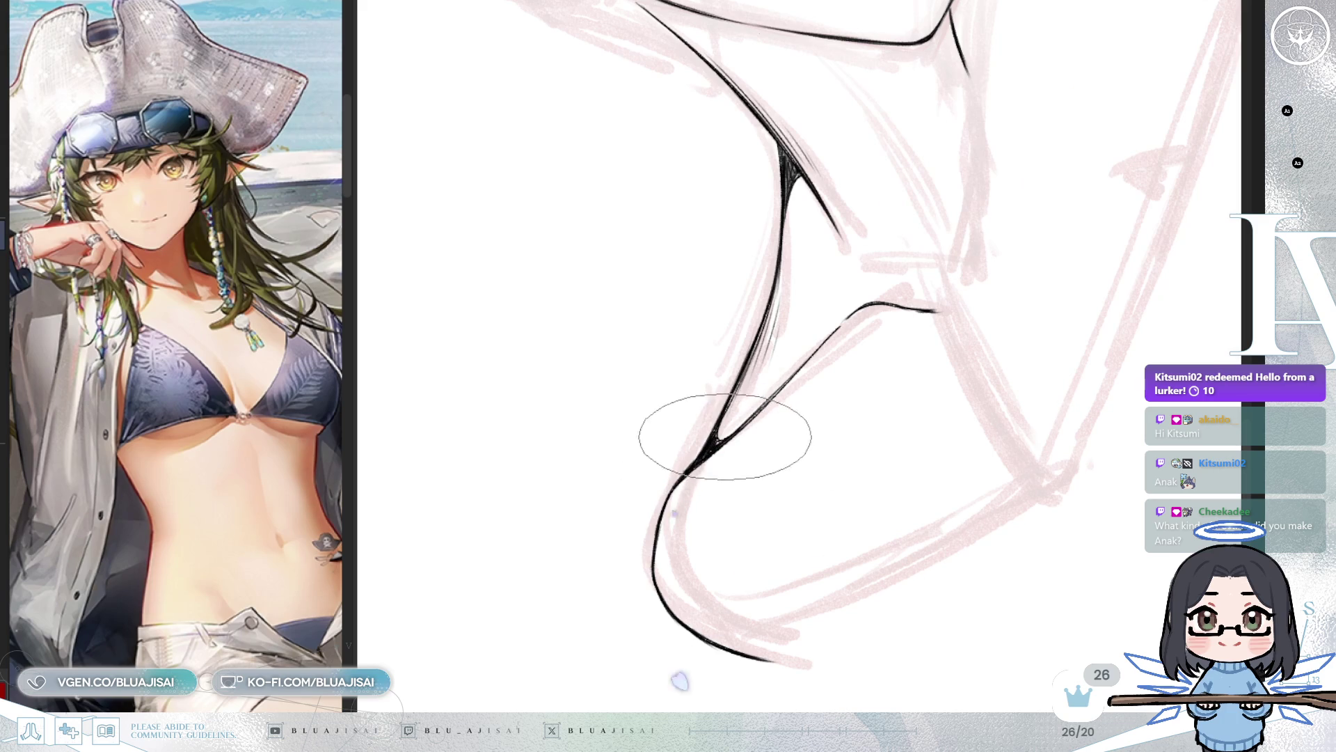
{"action": "scroll", "coordinate": [717, 440], "scroll_direction": "down", "scroll_amount": 5}
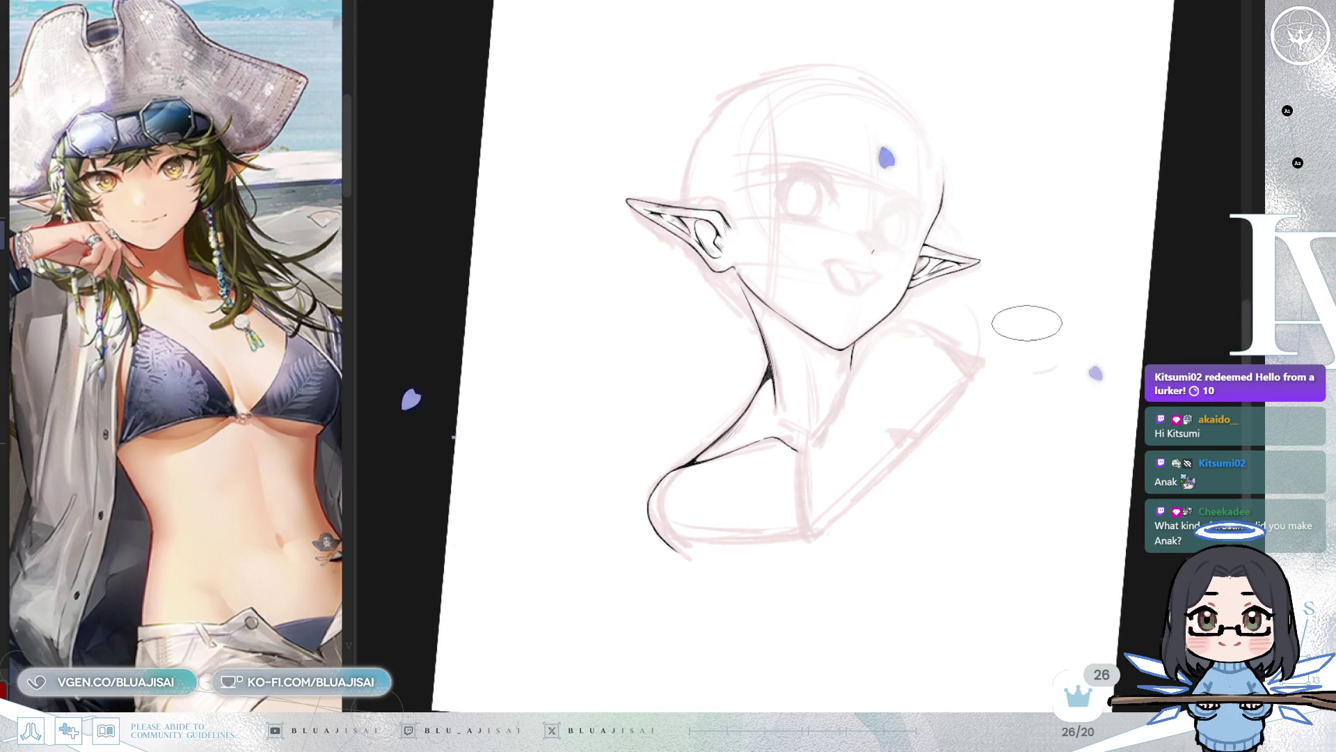
{"action": "key", "text": "h"}
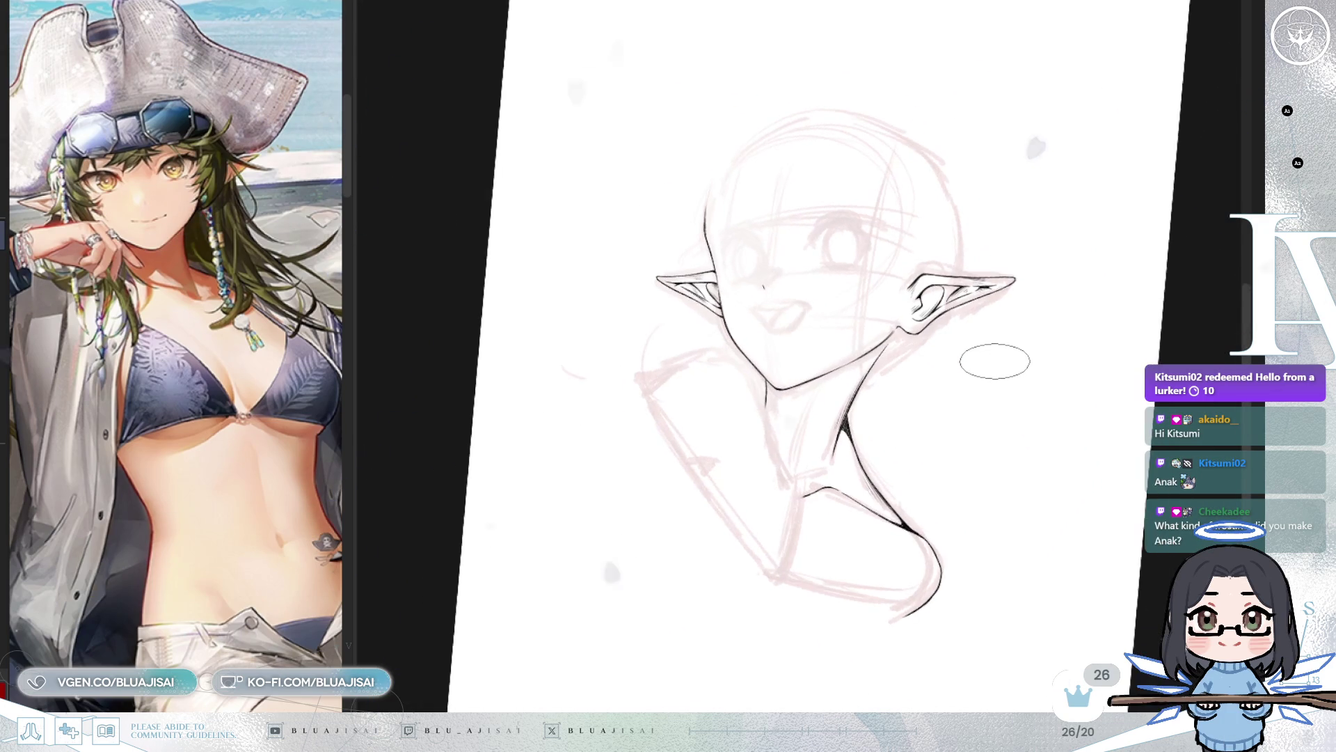
{"action": "key", "text": "5"}
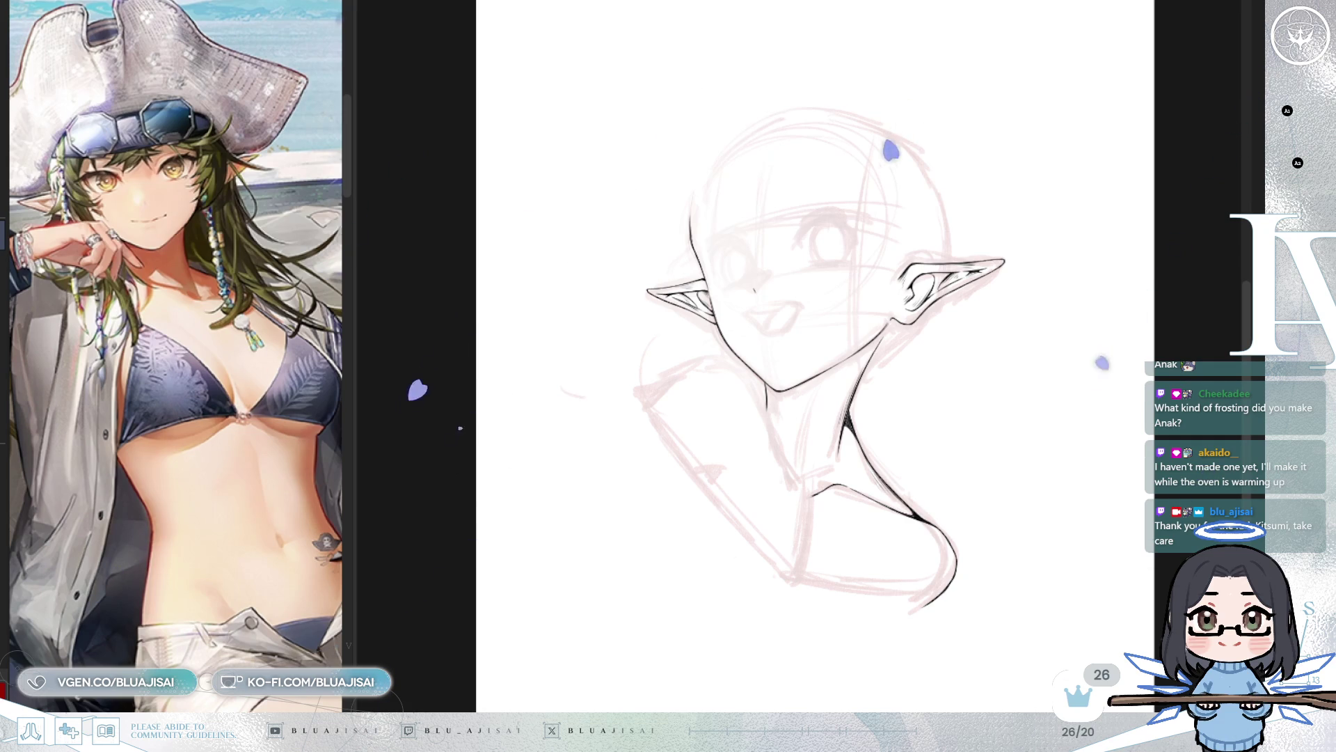
{"action": "key", "text": "h"}
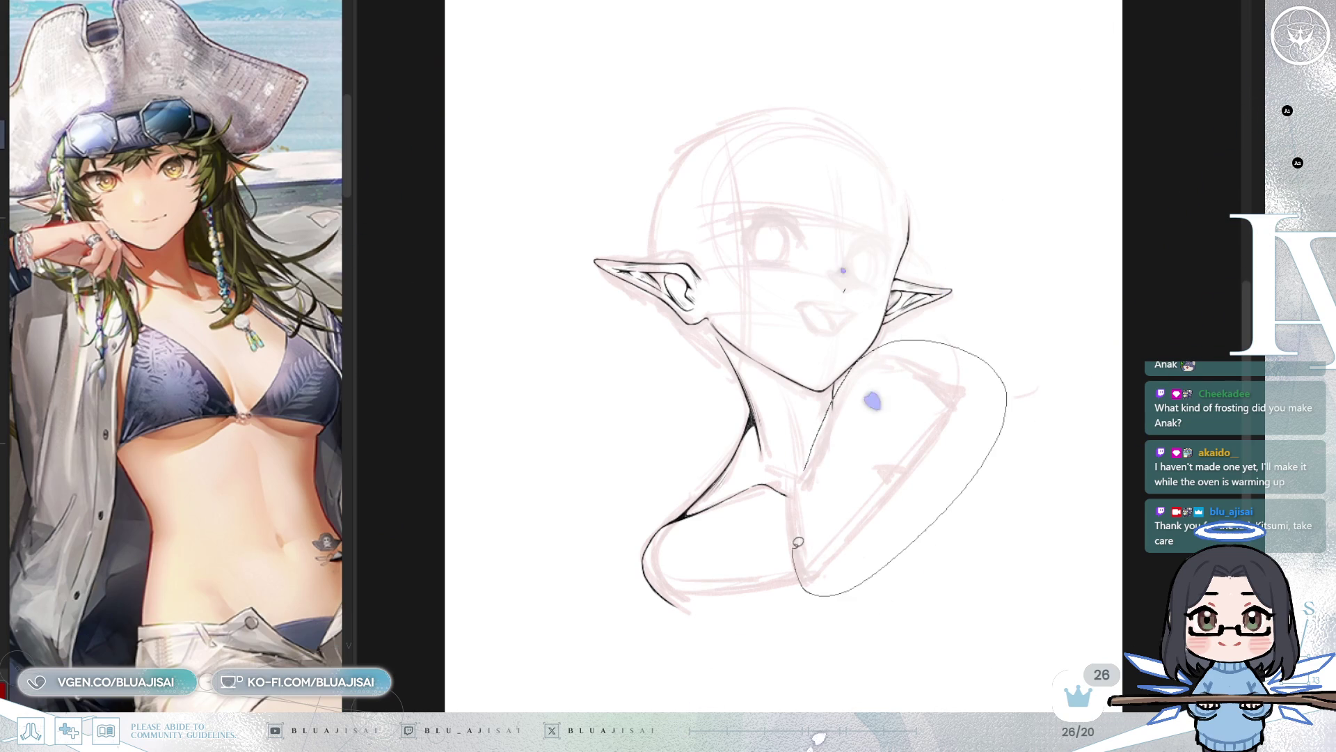
Step: Lasso the shoulder sketch, widen it and nudge it down with Ctrl+T, then commit and deselect
{"action": "left_click_drag", "start_coordinate": [794, 549], "coordinate": [795, 545]}
{"action": "key", "text": "ctrl+t"}
{"action": "left_click_drag", "start_coordinate": [1009, 463], "coordinate": [1052, 451]}
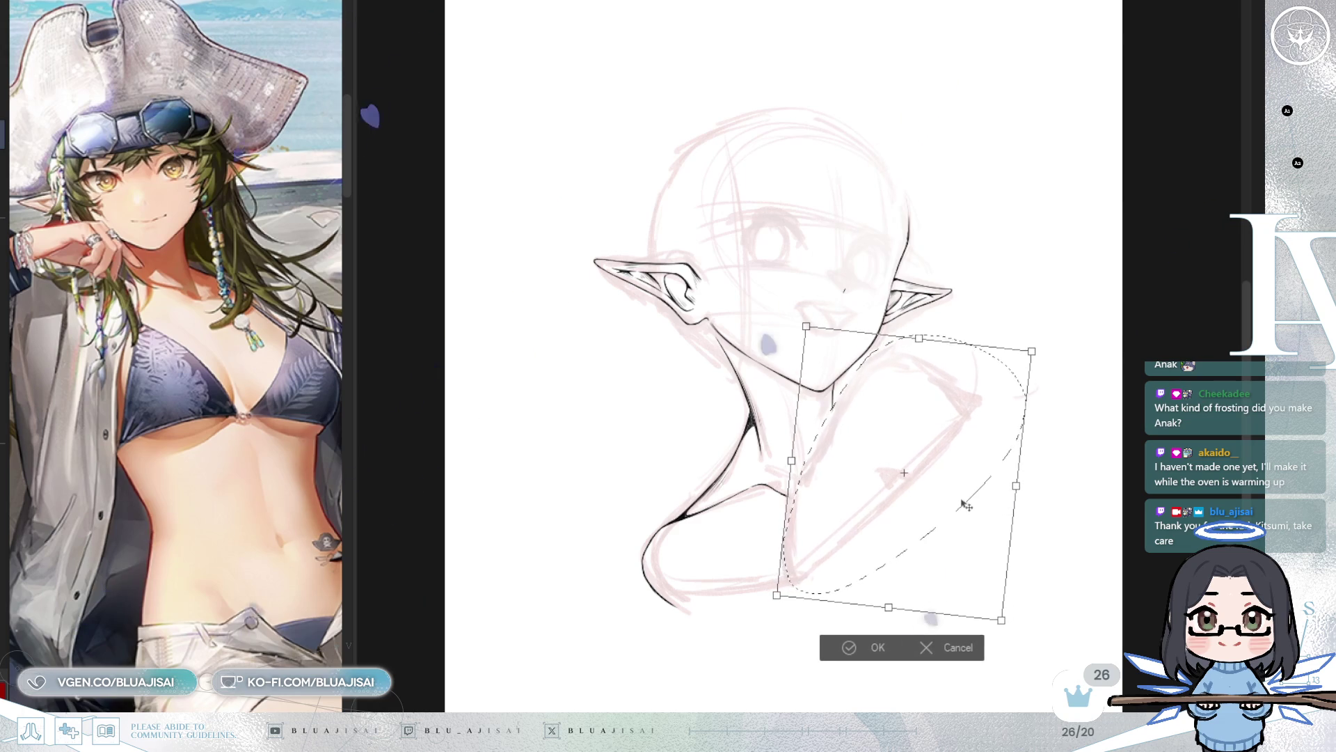
{"action": "left_click_drag", "start_coordinate": [933, 518], "coordinate": [934, 522]}
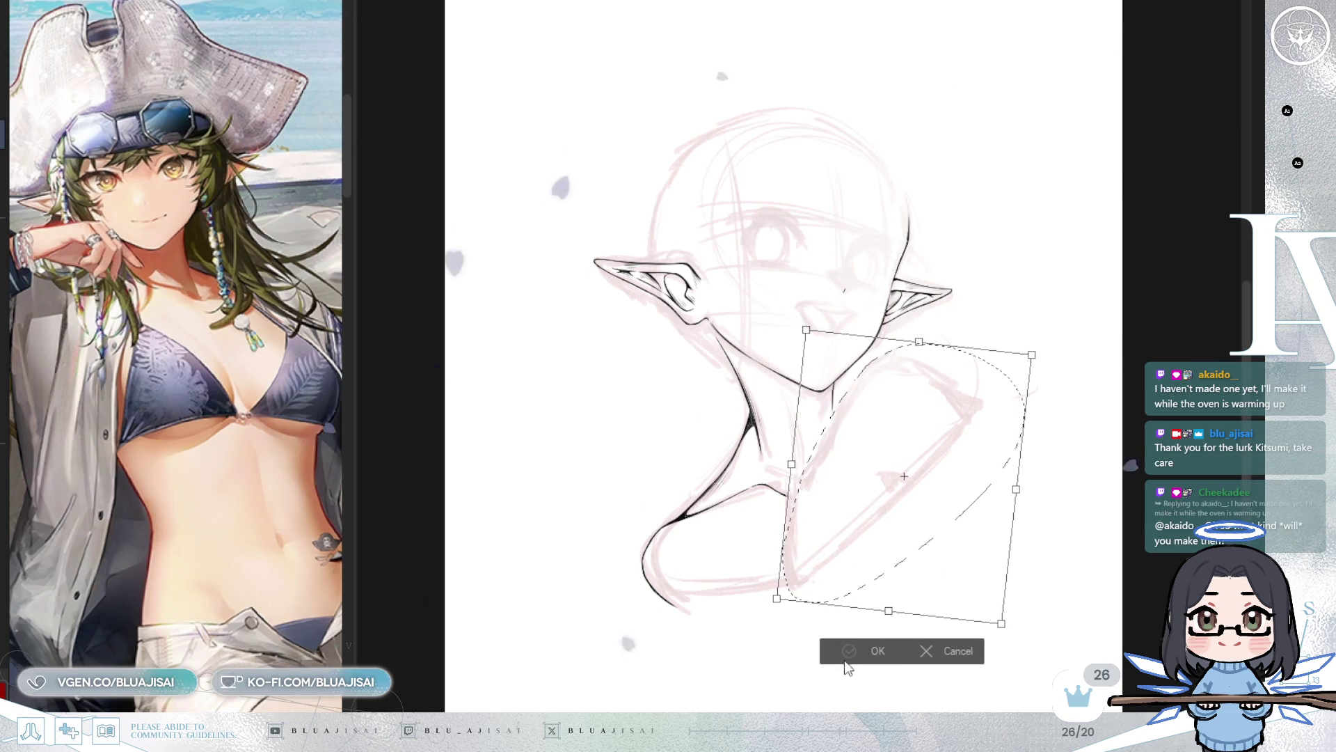
{"action": "key", "text": "Return"}
{"action": "key", "text": "ctrl+d"}
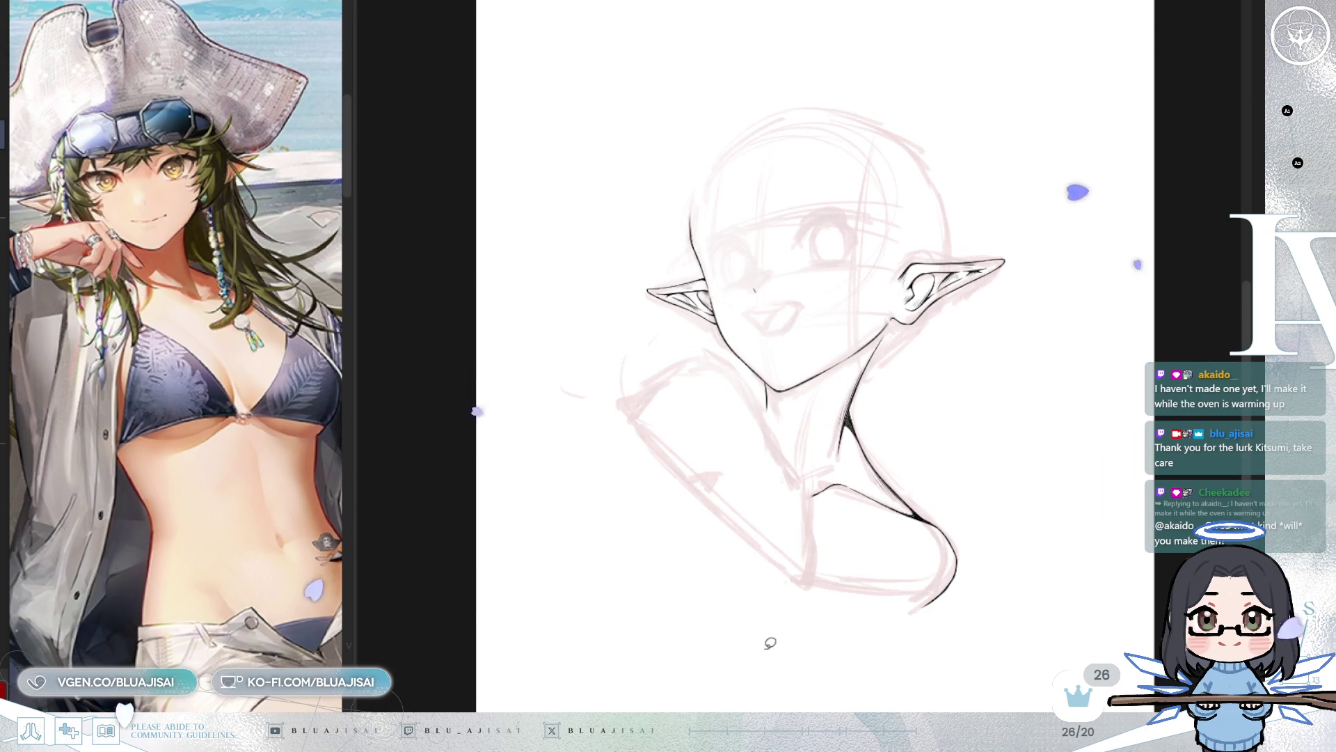
Step: In the mirrored view, ink a short stroke below the shoulder curve, then zoom out to the head
{"action": "key", "text": "h"}
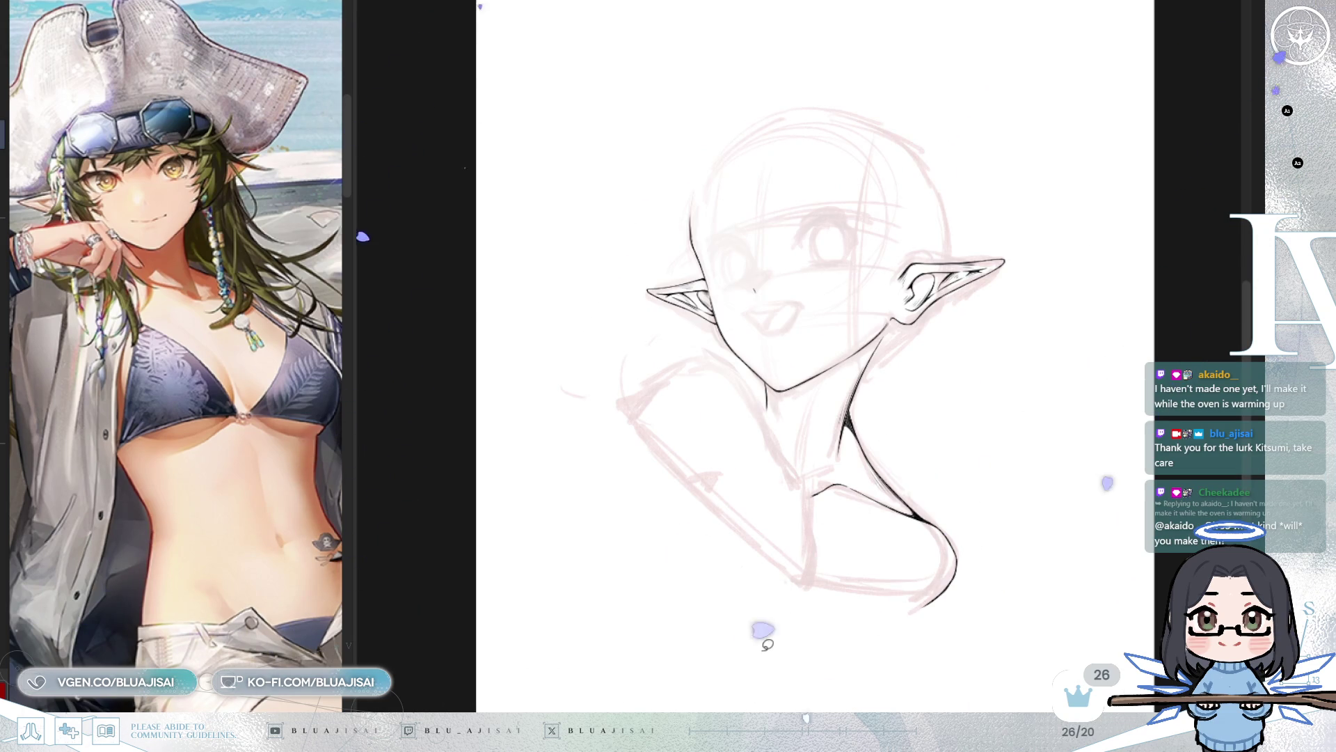
{"action": "scroll", "coordinate": [768, 645], "scroll_direction": "up", "scroll_amount": 3}
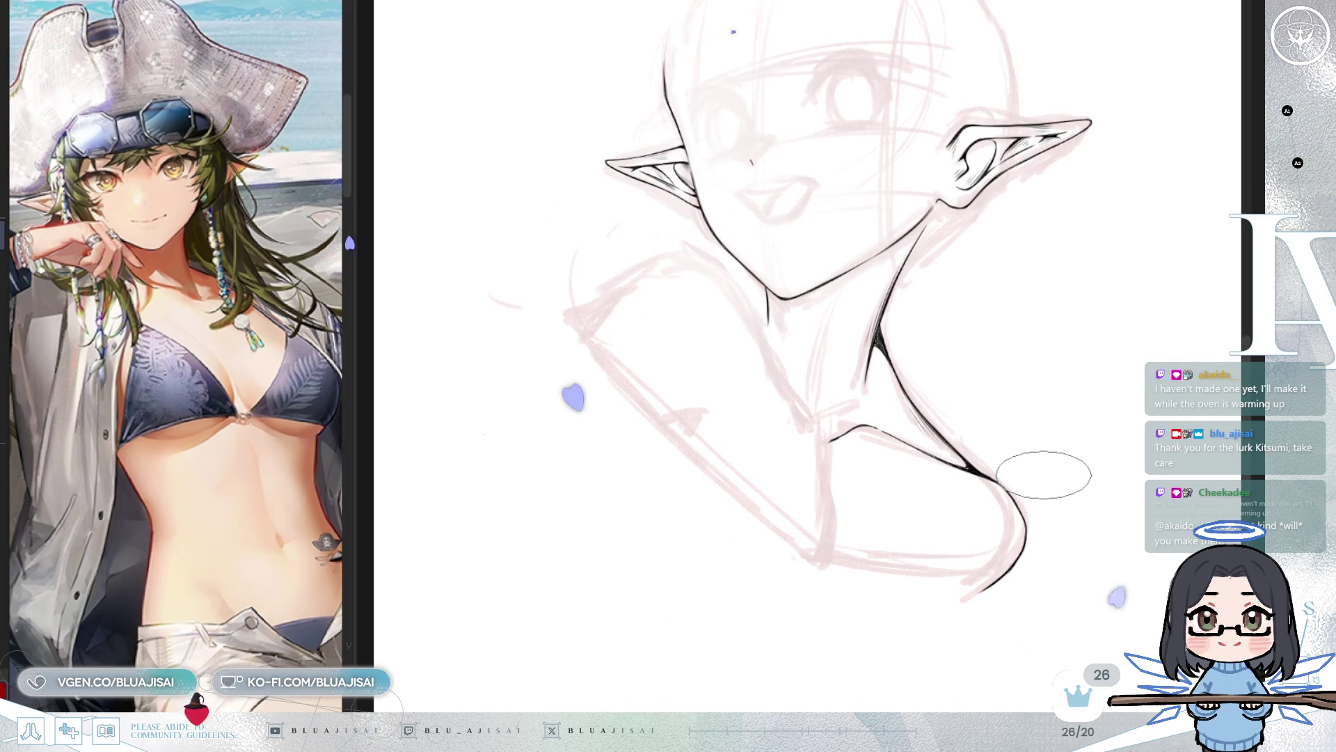
{"action": "scroll", "coordinate": [1043, 470], "scroll_direction": "up", "scroll_amount": 3}
{"action": "scroll", "coordinate": [1014, 478], "scroll_direction": "down", "scroll_amount": 3}
{"action": "scroll", "coordinate": [781, 442], "scroll_direction": "up", "scroll_amount": 3}
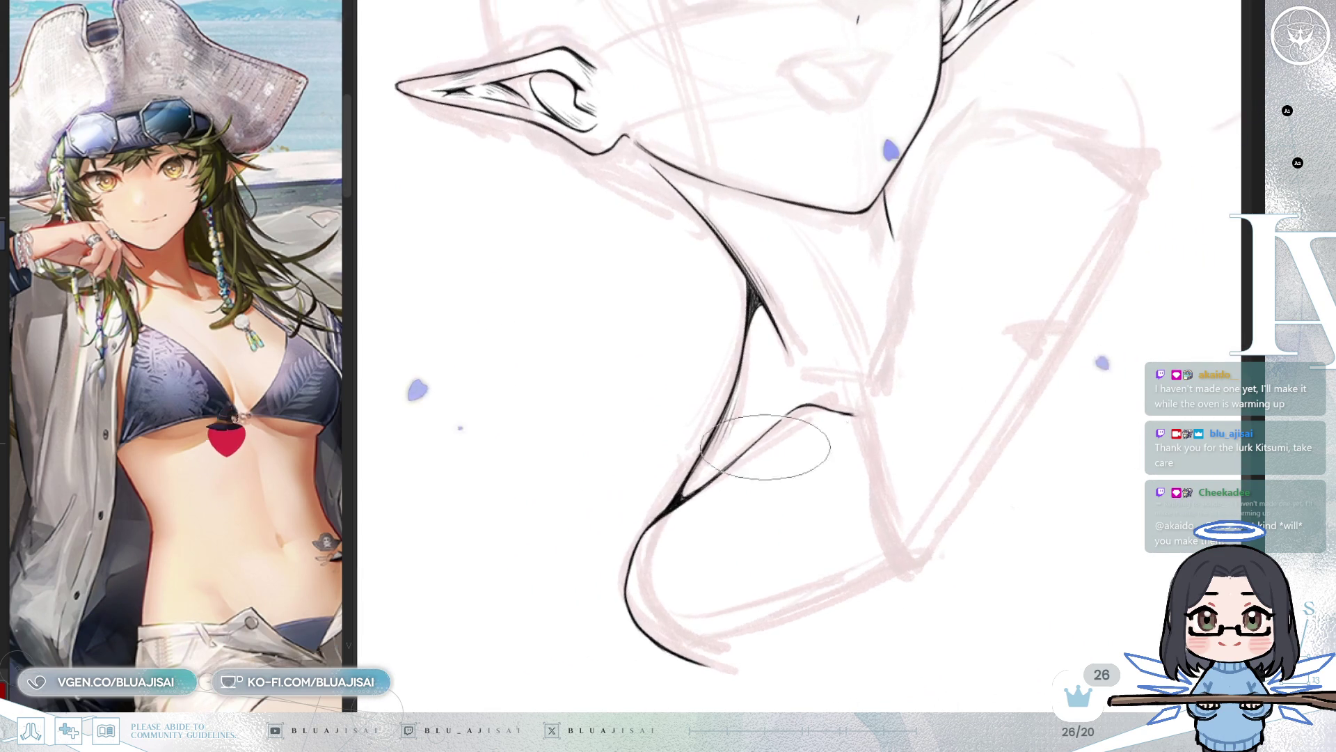
{"action": "scroll", "coordinate": [680, 492], "scroll_direction": "up", "scroll_amount": 3}
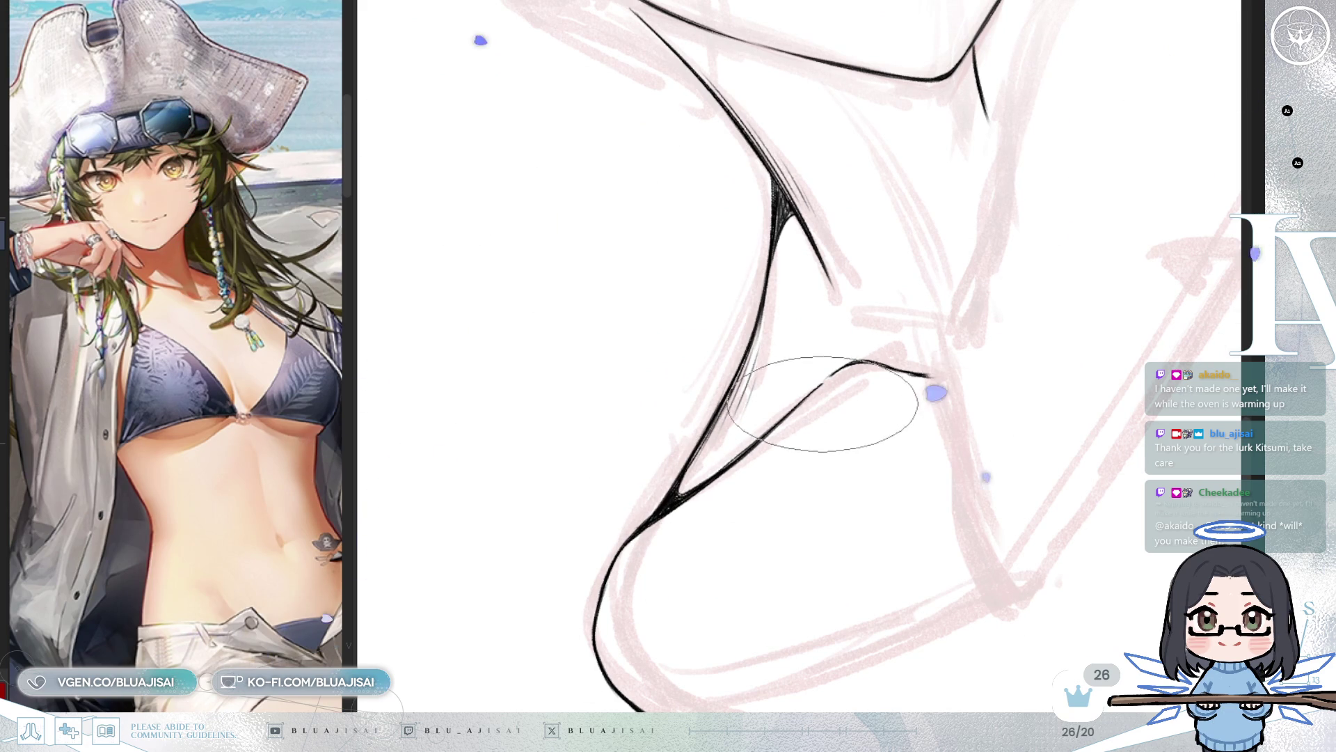
{"action": "left_click_drag", "start_coordinate": [829, 403], "coordinate": [878, 389]}
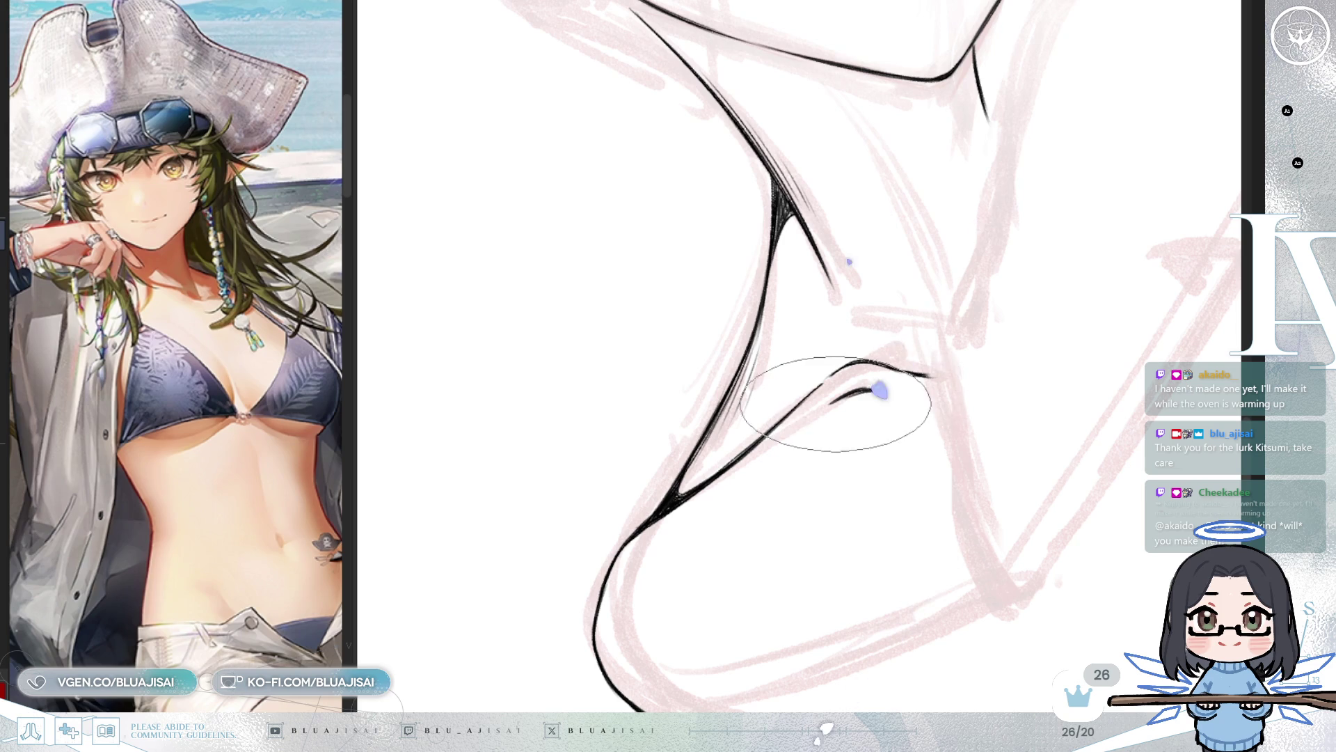
{"action": "left_click_drag", "start_coordinate": [925, 367], "coordinate": [898, 436]}
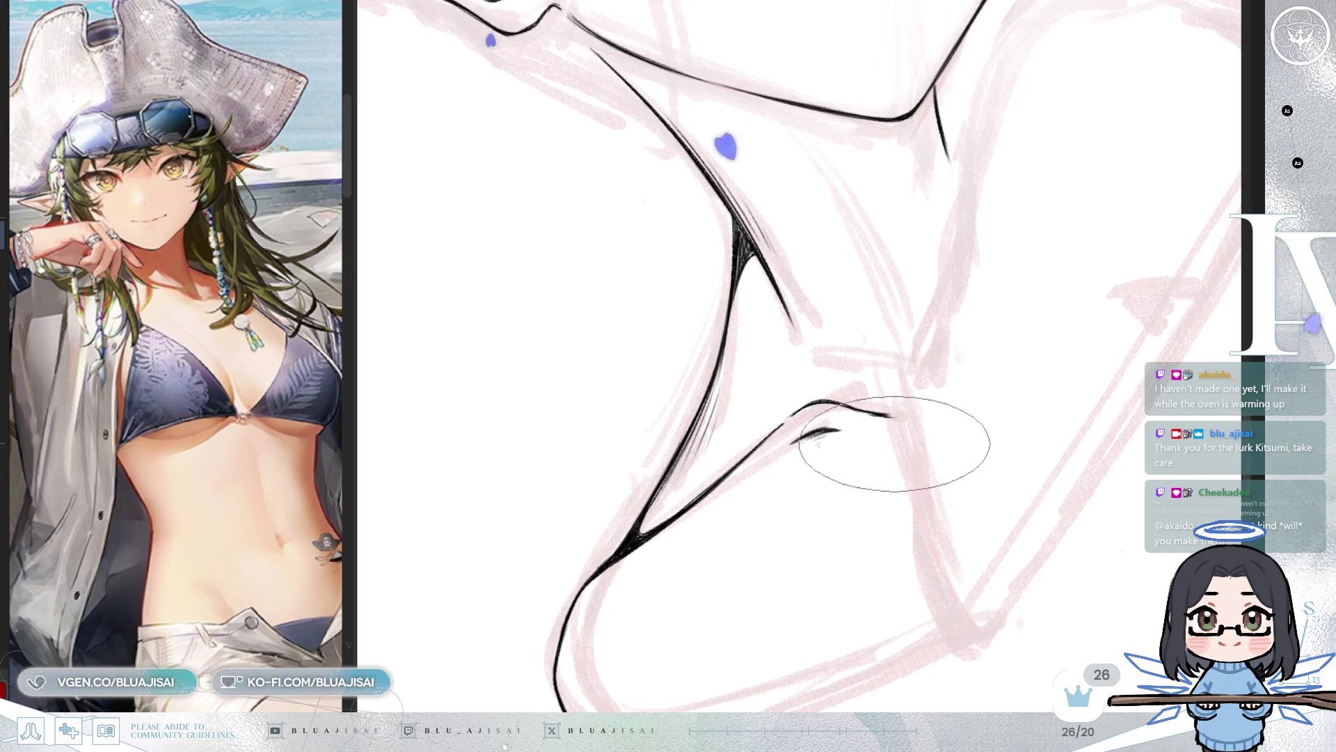
{"action": "scroll", "coordinate": [886, 441], "scroll_direction": "down", "scroll_amount": 5}
{"action": "key", "text": "minus"}
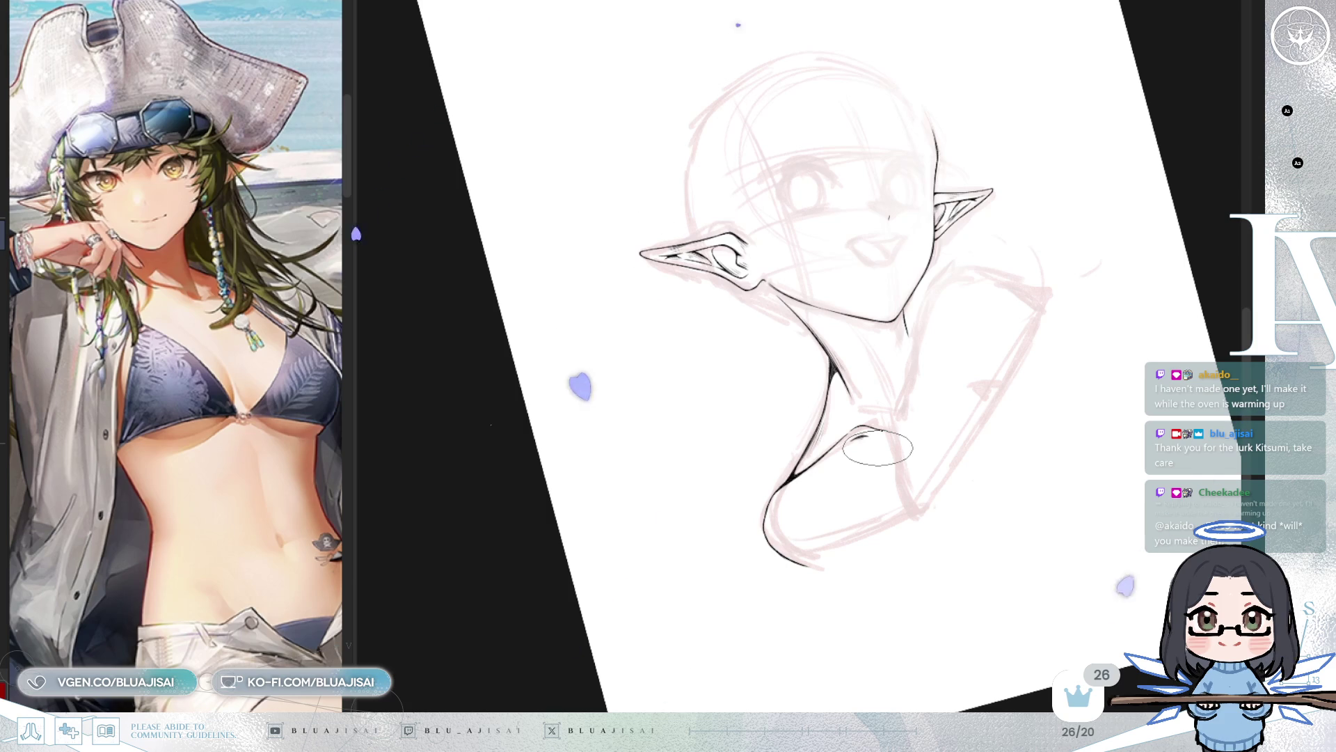
Step: Ink a short dark line on the neck
{"action": "left_click_drag", "start_coordinate": [875, 446], "coordinate": [863, 452]}
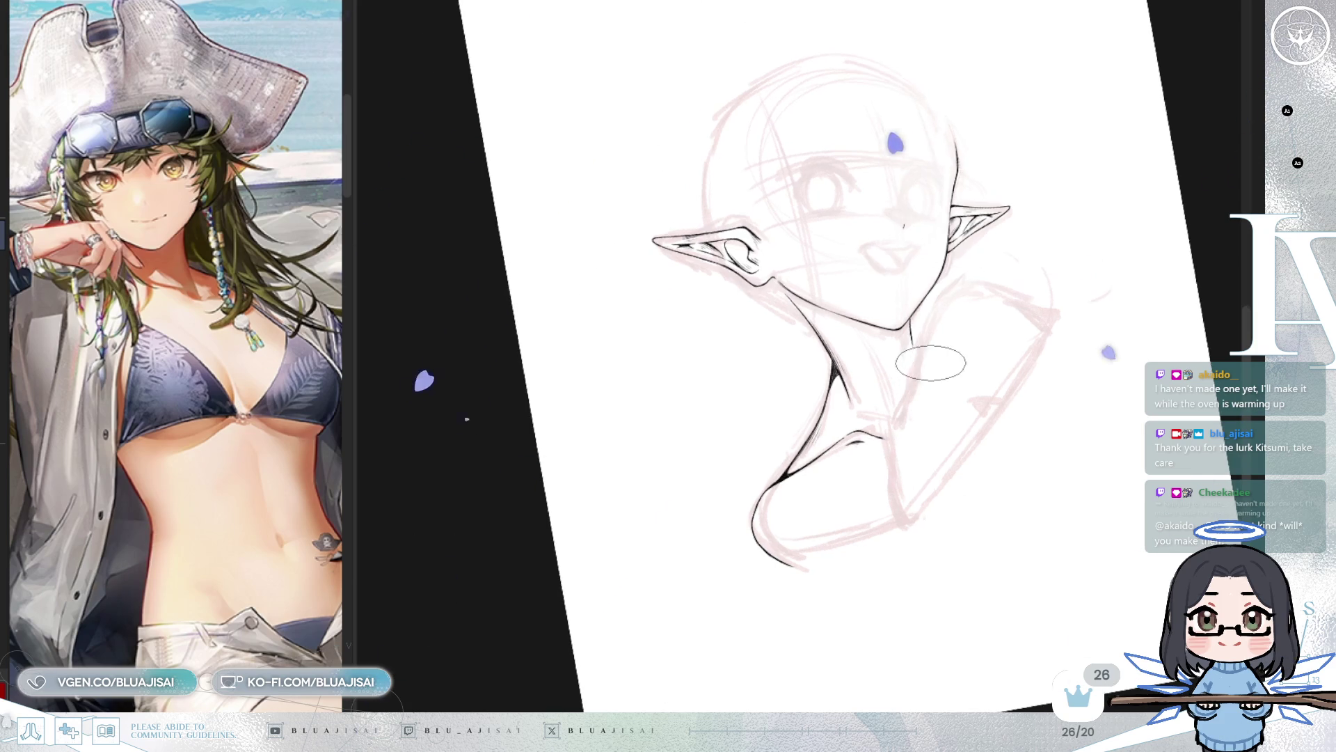
{"action": "scroll", "coordinate": [948, 371], "scroll_direction": "up", "scroll_amount": 5}
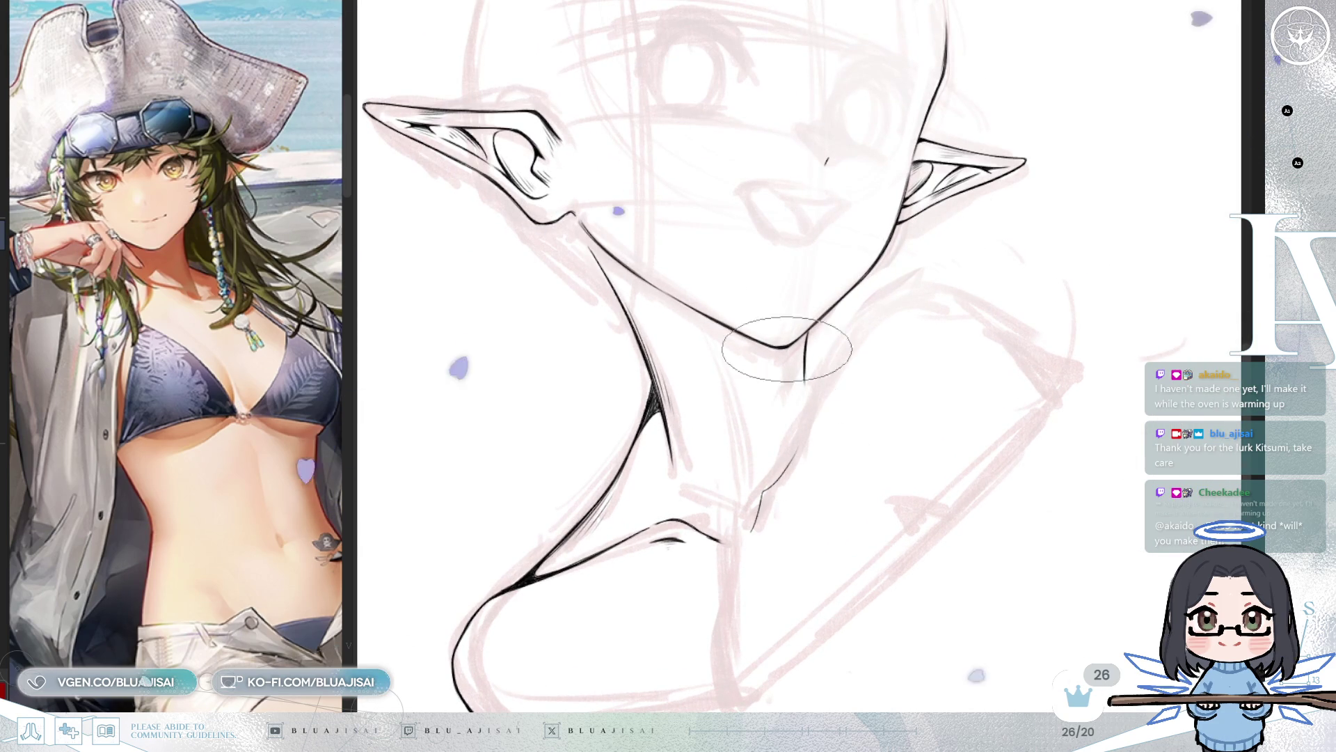
{"action": "mouse_move", "coordinate": [778, 482]}
{"action": "left_mouse_down"}
{"action": "mouse_move", "coordinate": [755, 533]}
{"action": "mouse_move", "coordinate": [837, 353]}
{"action": "left_mouse_up"}
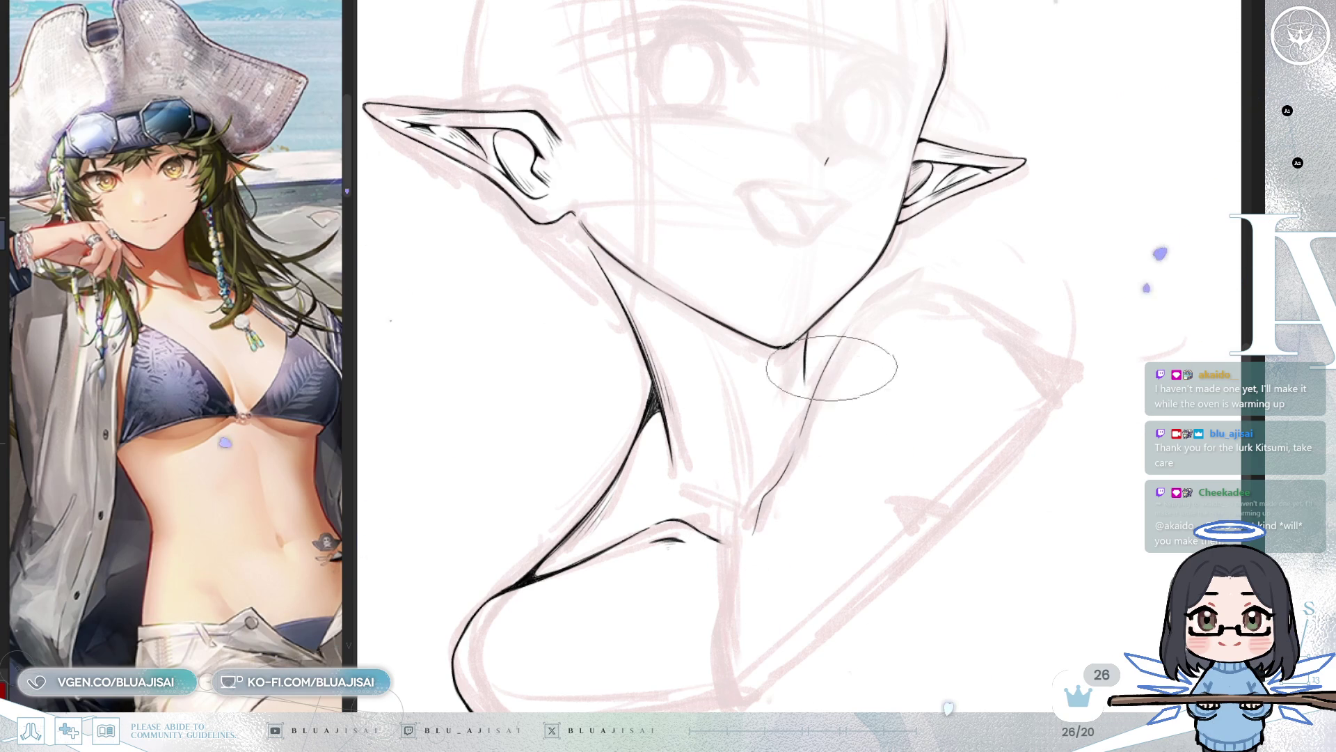
Step: Draw a smooth shoulder curve sweeping out from the neck, redoing it twice, and unflip the view
{"action": "left_click_drag", "start_coordinate": [863, 308], "coordinate": [940, 277]}
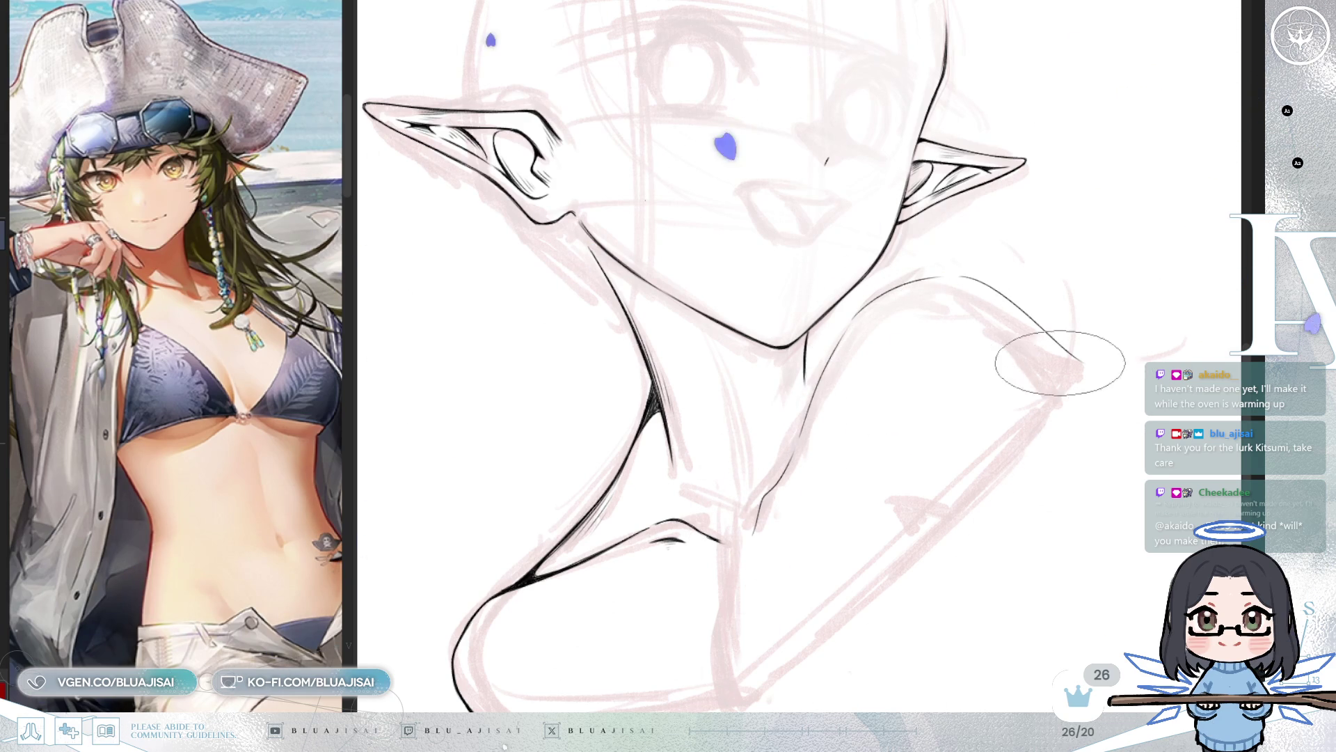
{"action": "key", "text": "ctrl+z"}
{"action": "left_click_drag", "start_coordinate": [961, 272], "coordinate": [1107, 356]}
{"action": "key", "text": "ctrl+z"}
{"action": "left_click_drag", "start_coordinate": [948, 274], "coordinate": [1069, 356]}
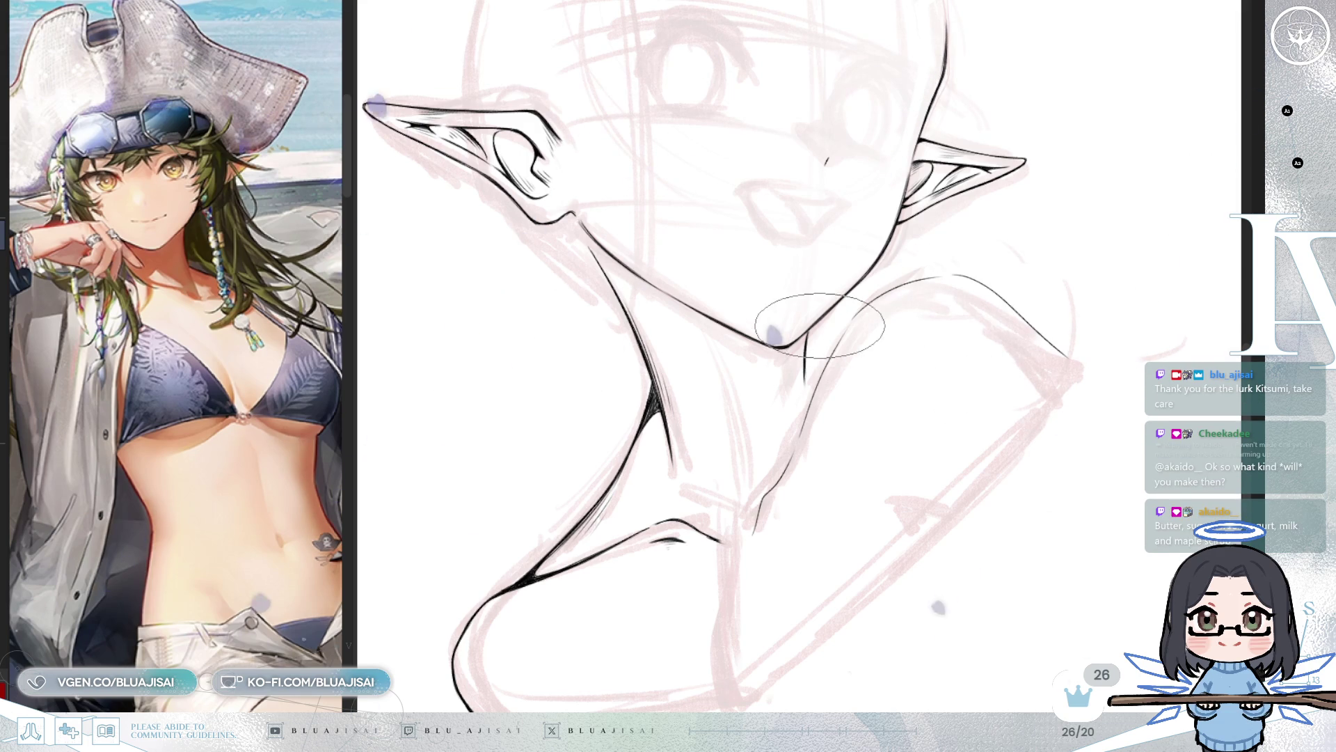
{"action": "key", "text": "h"}
{"action": "left_click_drag", "start_coordinate": [1123, 254], "coordinate": [786, 362]}
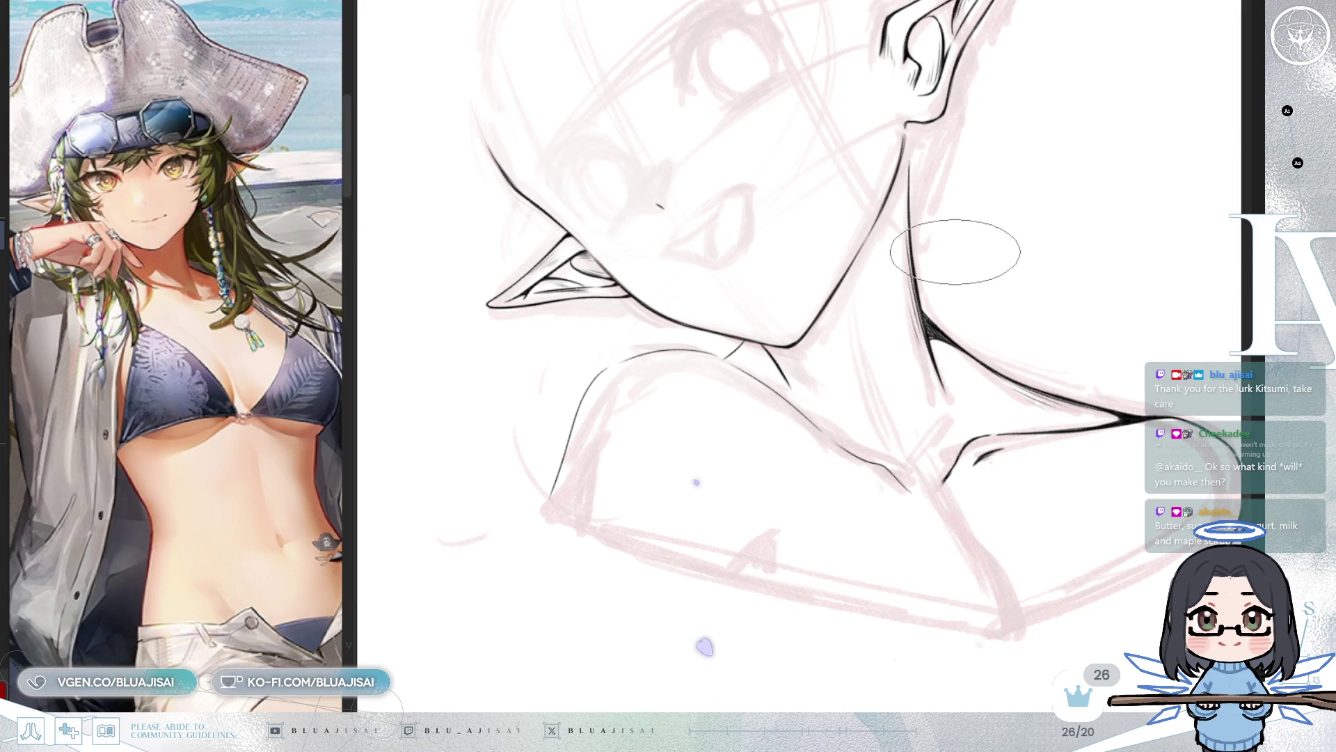
Step: Ink a short vertical stroke dropping below the neck base to start the chest's centre line
{"action": "mouse_move", "coordinate": [820, 262]}
{"action": "left_mouse_down"}
{"action": "mouse_move", "coordinate": [870, 265]}
{"action": "mouse_move", "coordinate": [933, 312]}
{"action": "mouse_move", "coordinate": [754, 275]}
{"action": "left_mouse_up"}
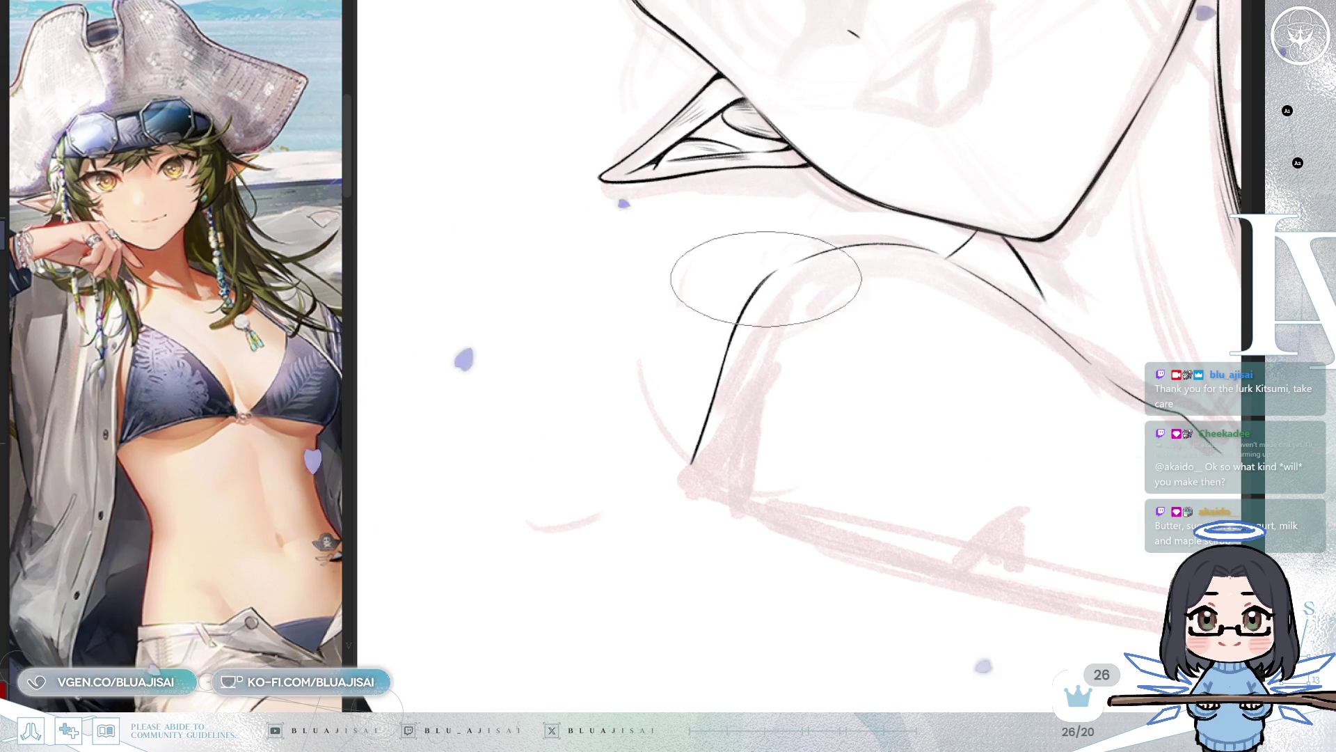
{"action": "left_click_drag", "start_coordinate": [752, 284], "coordinate": [760, 259]}
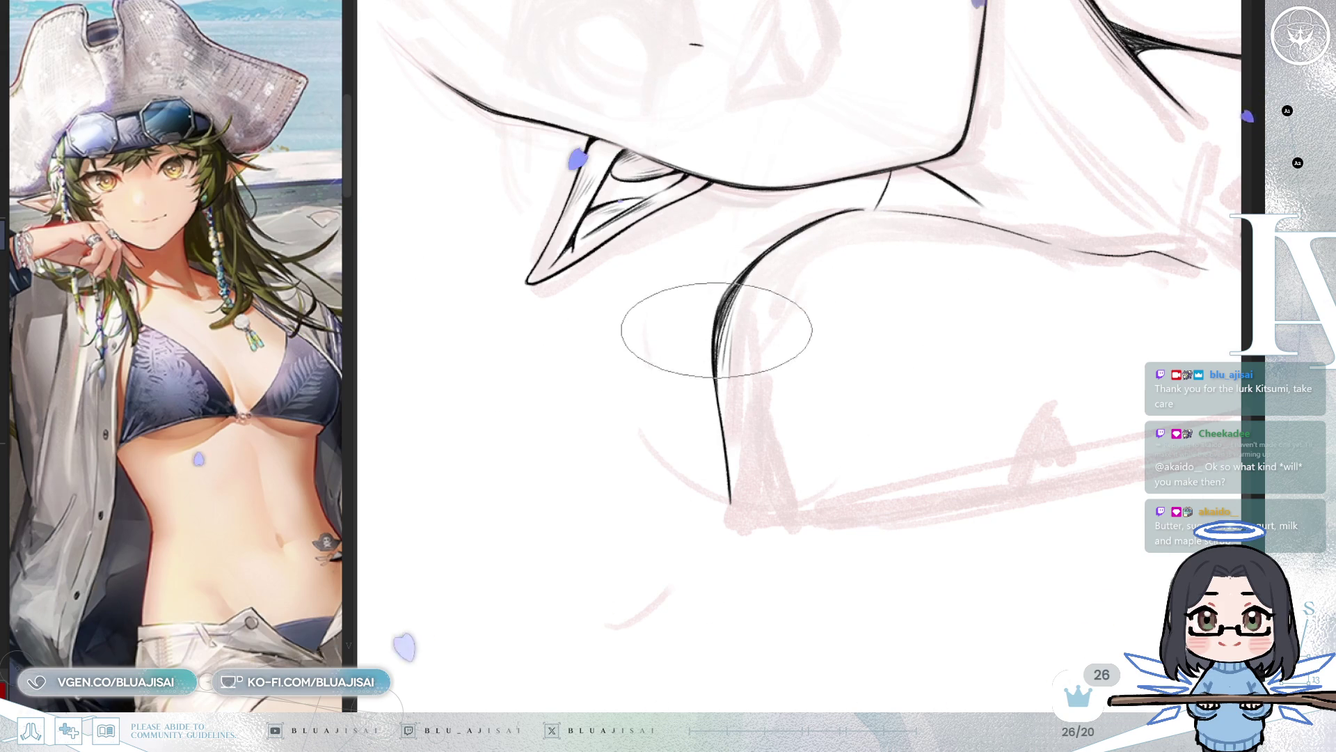
{"action": "mouse_move", "coordinate": [739, 453]}
{"action": "left_mouse_down"}
{"action": "mouse_move", "coordinate": [835, 348]}
{"action": "mouse_move", "coordinate": [1026, 208]}
{"action": "mouse_move", "coordinate": [915, 262]}
{"action": "mouse_move", "coordinate": [910, 182]}
{"action": "left_mouse_up"}
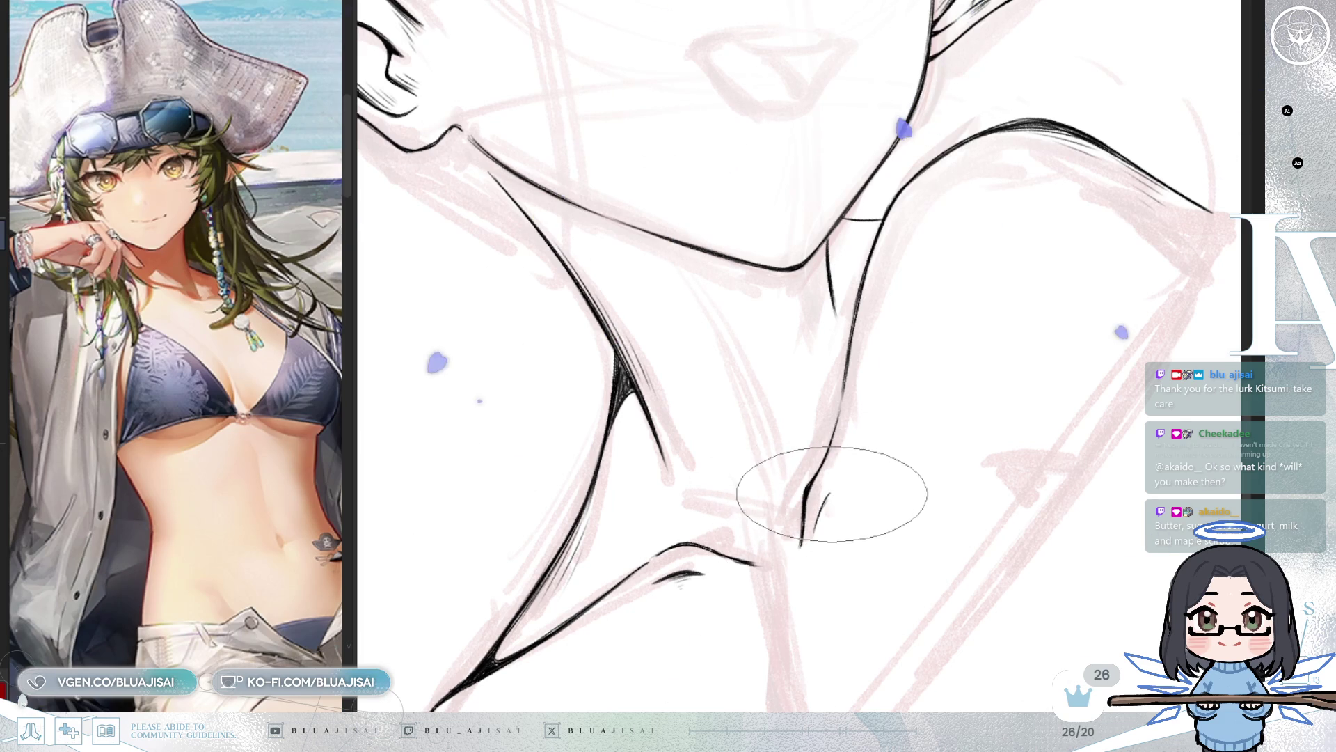
{"action": "left_click_drag", "start_coordinate": [834, 487], "coordinate": [823, 523]}
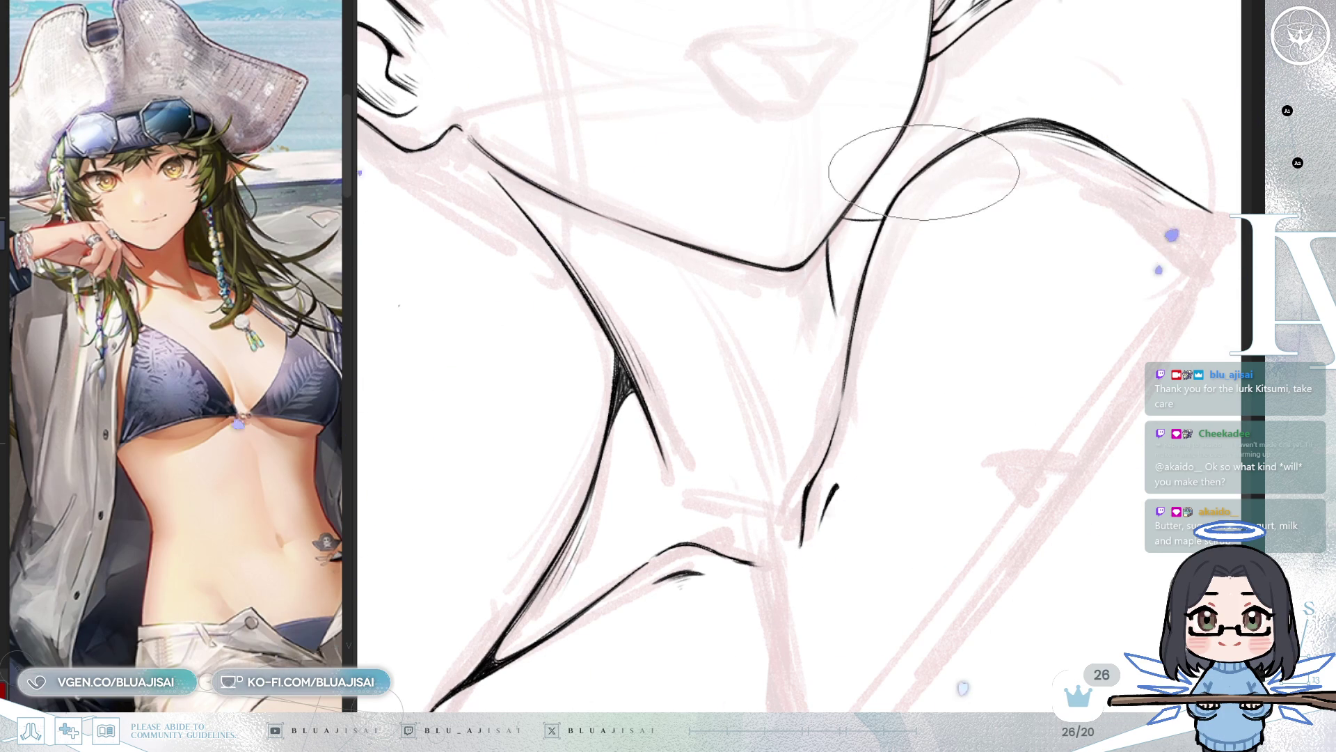
{"action": "left_click_drag", "start_coordinate": [1016, 128], "coordinate": [934, 333]}
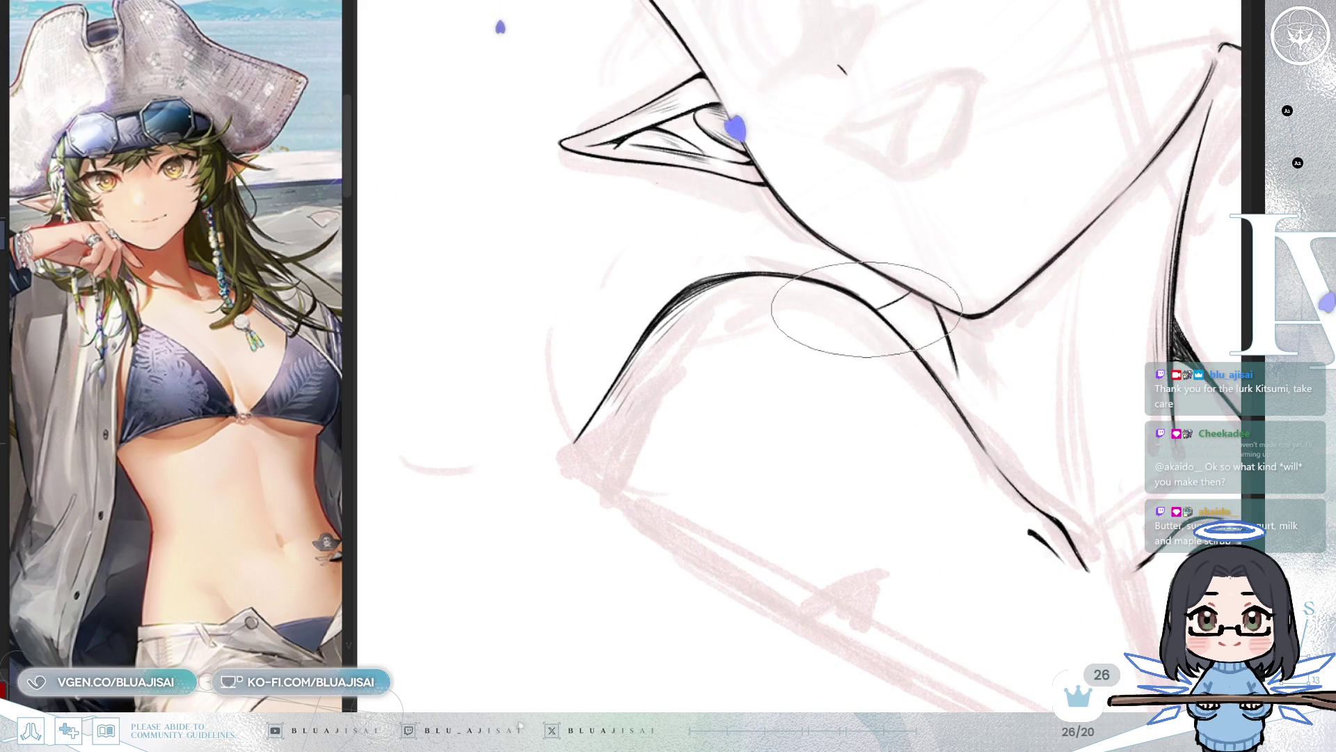
{"action": "left_click_drag", "start_coordinate": [860, 314], "coordinate": [805, 286]}
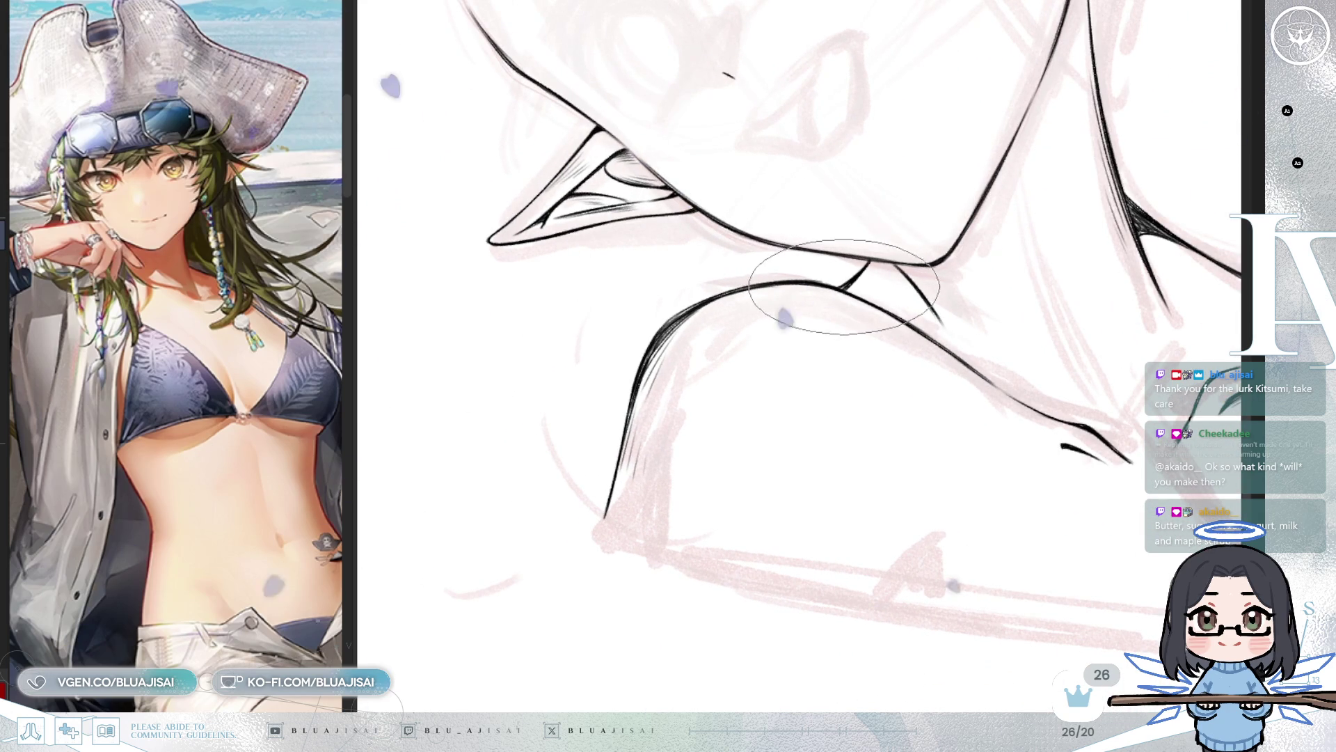
{"action": "mouse_move", "coordinate": [865, 263]}
{"action": "left_mouse_down"}
{"action": "mouse_move", "coordinate": [1074, 224]}
{"action": "mouse_move", "coordinate": [1082, 245]}
{"action": "mouse_move", "coordinate": [888, 381]}
{"action": "mouse_move", "coordinate": [1032, 263]}
{"action": "mouse_move", "coordinate": [913, 366]}
{"action": "mouse_move", "coordinate": [856, 325]}
{"action": "left_mouse_up"}
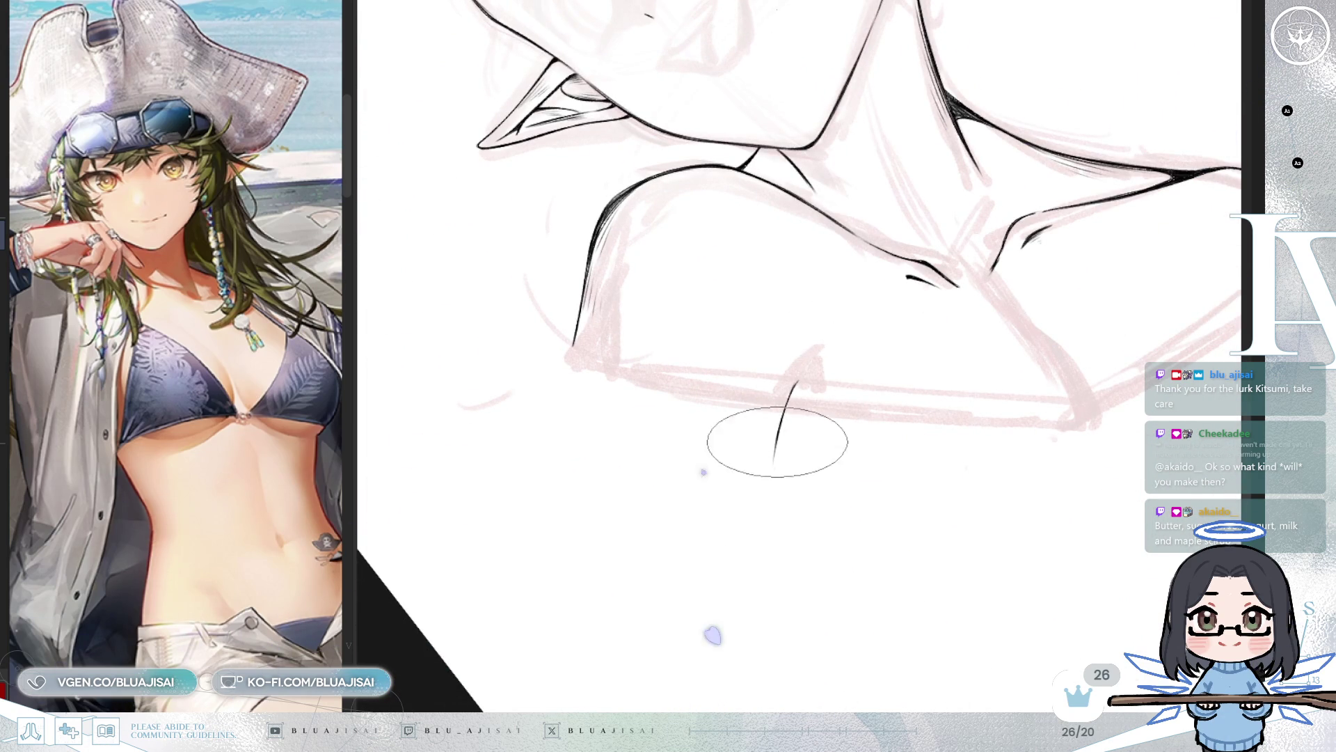
Step: Add a small hook atop the neck's vertical line and undo its thin tail
{"action": "left_click_drag", "start_coordinate": [789, 401], "coordinate": [804, 385]}
{"action": "scroll", "coordinate": [806, 384], "scroll_direction": "up", "scroll_amount": 2}
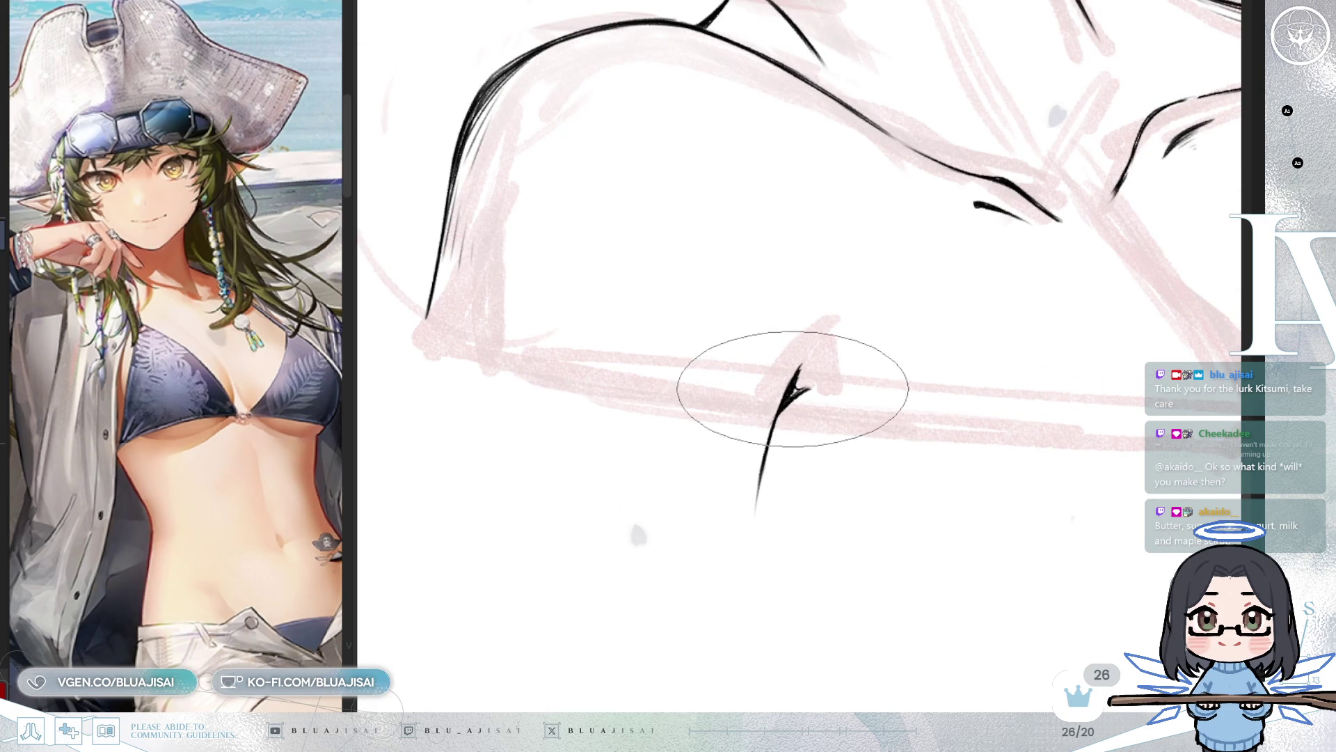
{"action": "key", "text": "e"}
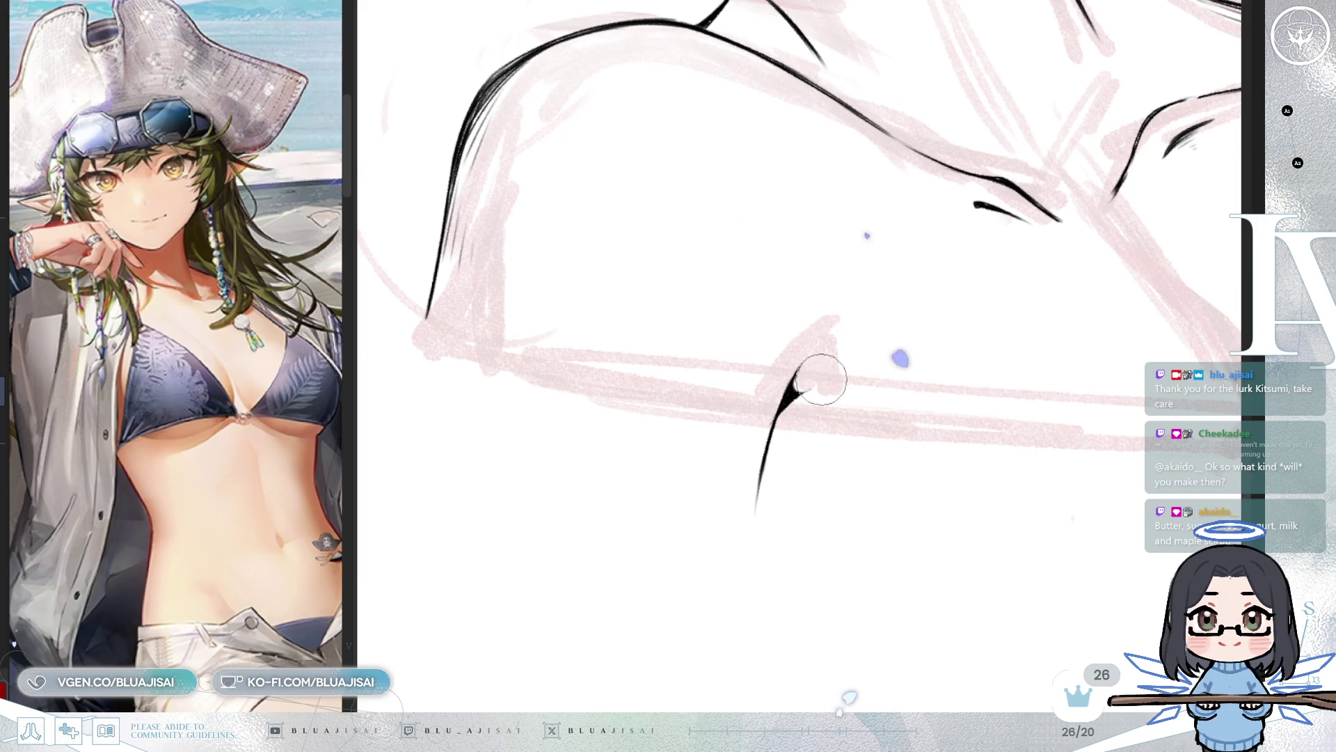
{"action": "left_click_drag", "start_coordinate": [807, 391], "coordinate": [850, 379]}
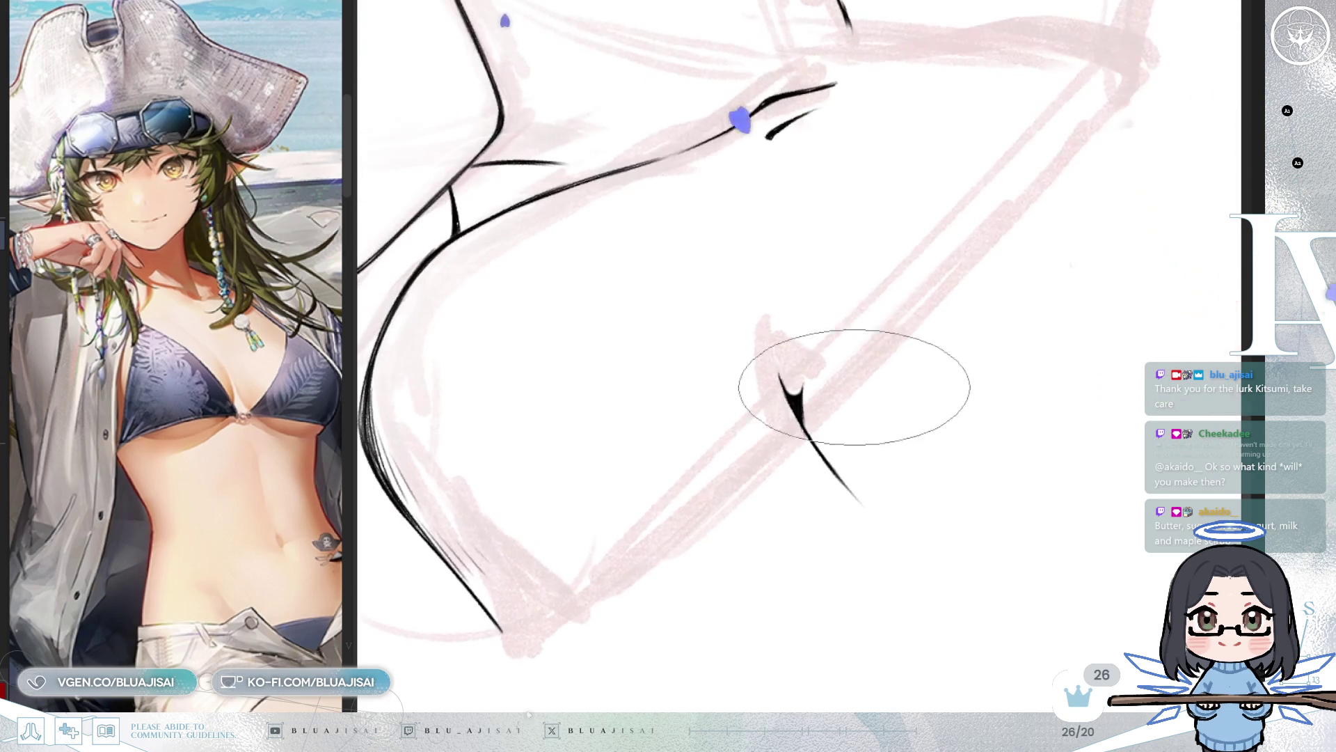
{"action": "key", "text": "ctrl+z"}
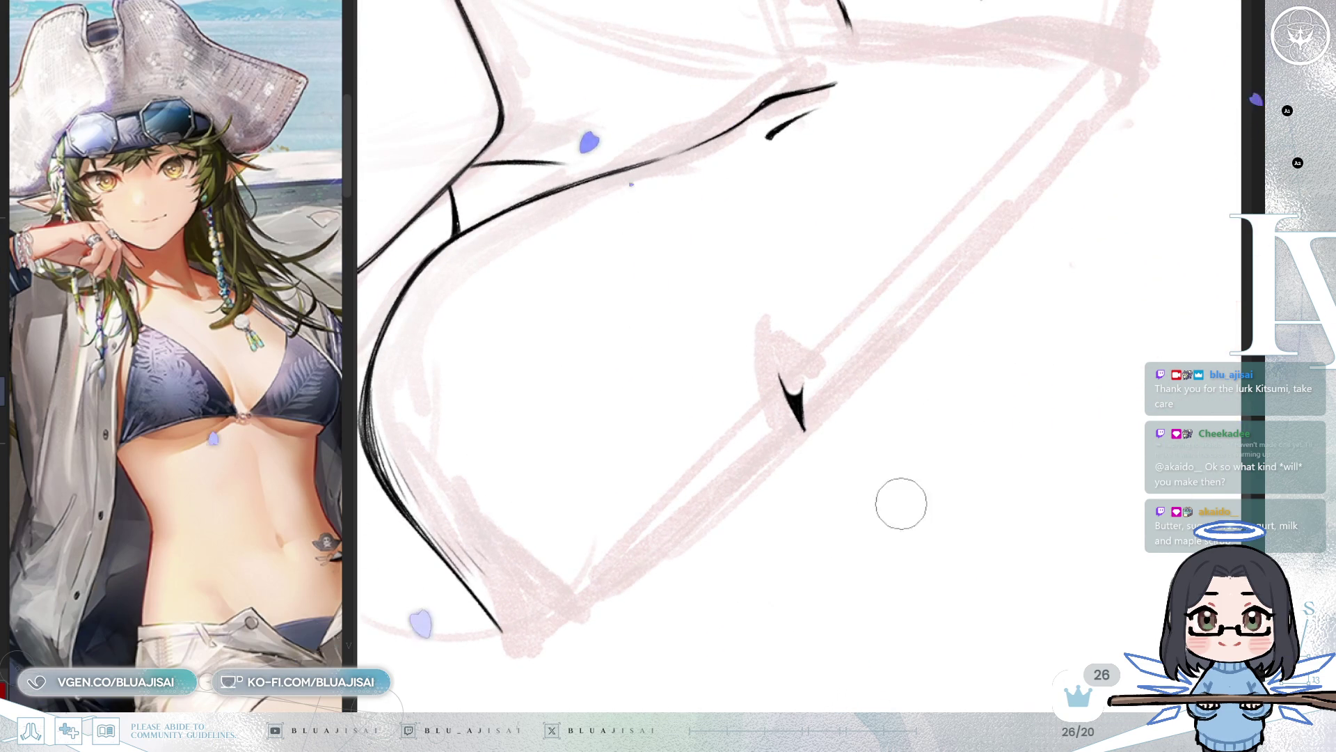
{"action": "scroll", "coordinate": [901, 531], "scroll_direction": "down", "scroll_amount": 2}
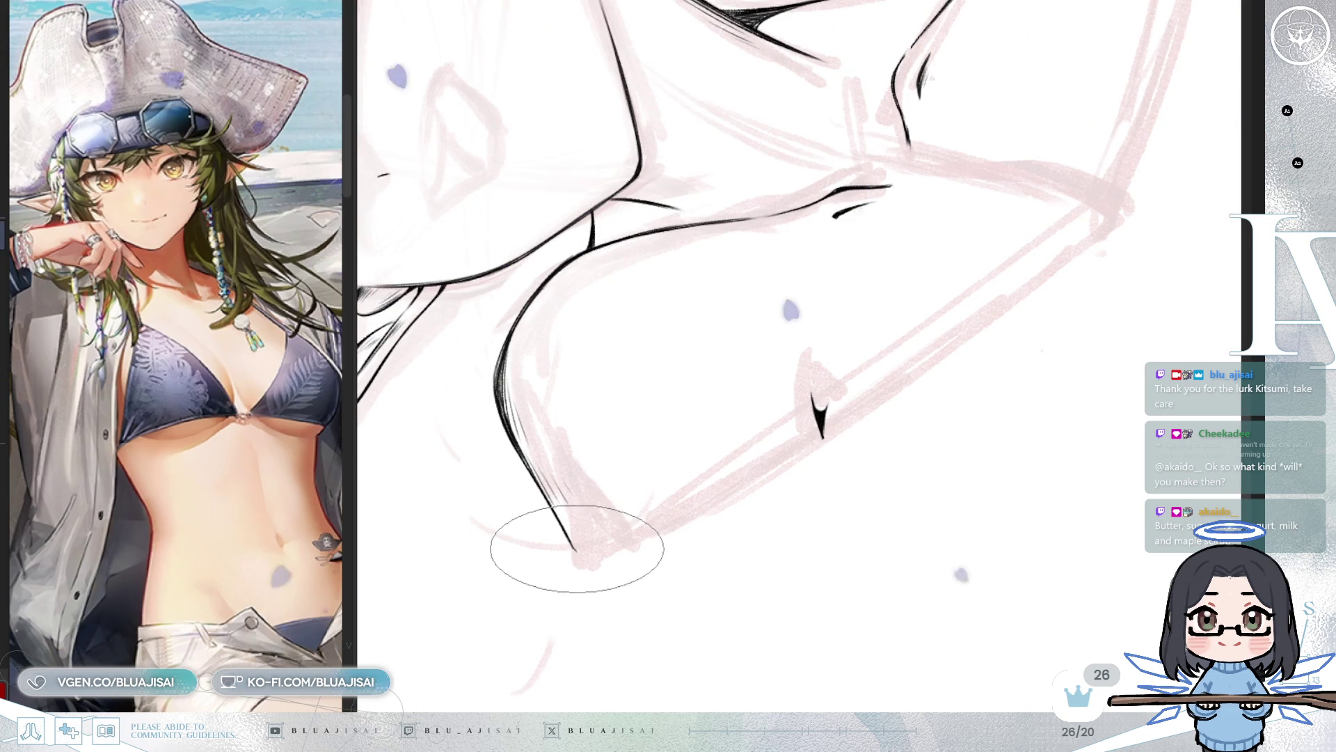
Step: Ink the upper arm's outer contour along the red sketch arc, redrawing it around the elbow
{"action": "mouse_move", "coordinate": [576, 545]}
{"action": "left_mouse_down"}
{"action": "mouse_move", "coordinate": [842, 426]}
{"action": "mouse_move", "coordinate": [1113, 223]}
{"action": "left_mouse_up"}
{"action": "mouse_move", "coordinate": [1059, 302]}
{"action": "left_mouse_down"}
{"action": "mouse_move", "coordinate": [924, 413]}
{"action": "mouse_move", "coordinate": [853, 303]}
{"action": "left_mouse_up"}
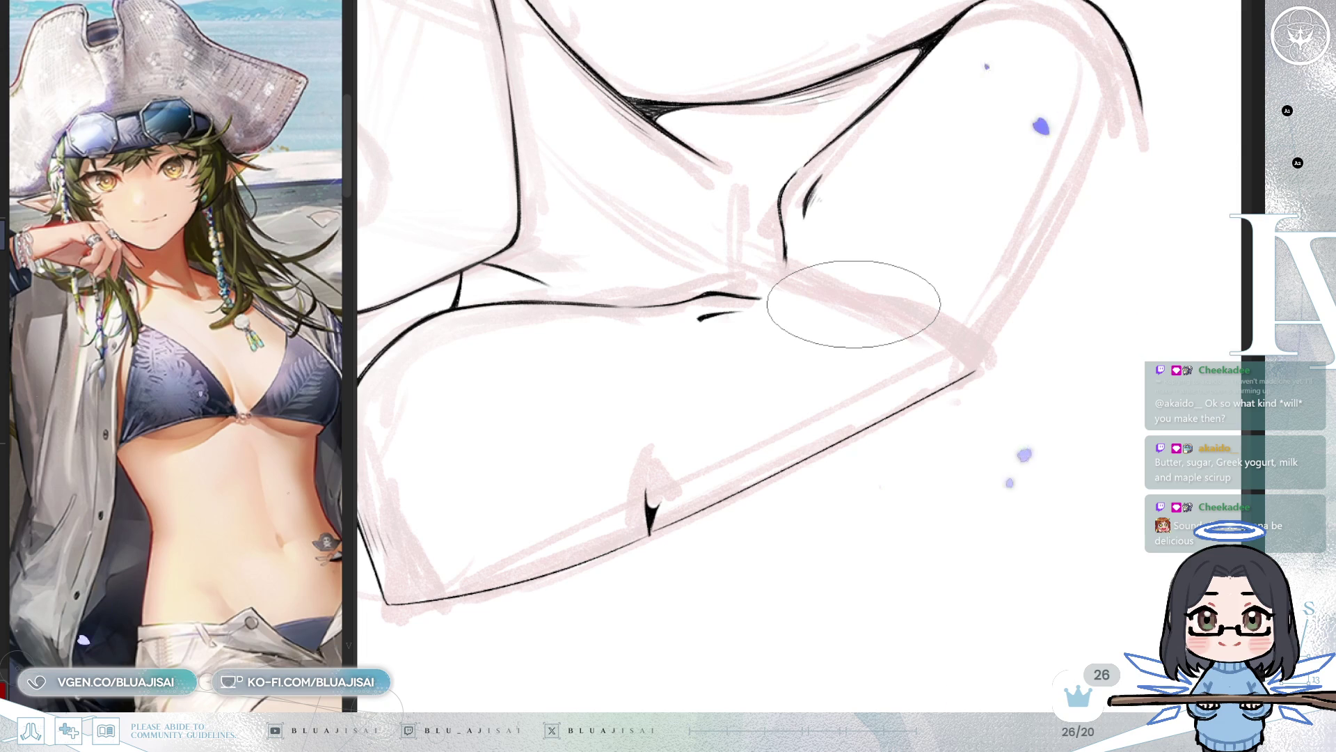
{"action": "key", "text": "ctrl+z"}
{"action": "left_click_drag", "start_coordinate": [650, 530], "coordinate": [895, 387]}
{"action": "key", "text": "ctrl+z"}
{"action": "mouse_move", "coordinate": [650, 531]}
{"action": "left_mouse_down"}
{"action": "mouse_move", "coordinate": [975, 365]}
{"action": "mouse_move", "coordinate": [1057, 363]}
{"action": "mouse_move", "coordinate": [1035, 299]}
{"action": "left_mouse_up"}
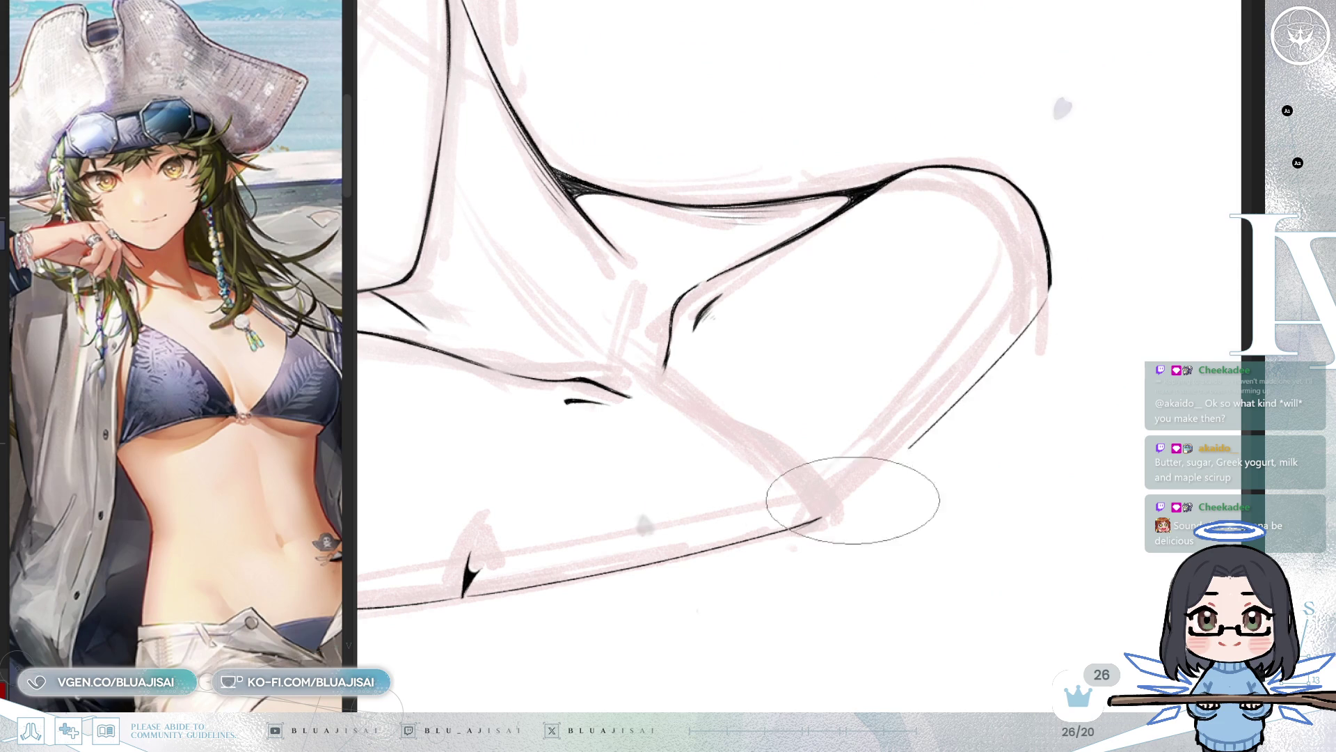
{"action": "left_click_drag", "start_coordinate": [1044, 284], "coordinate": [900, 445]}
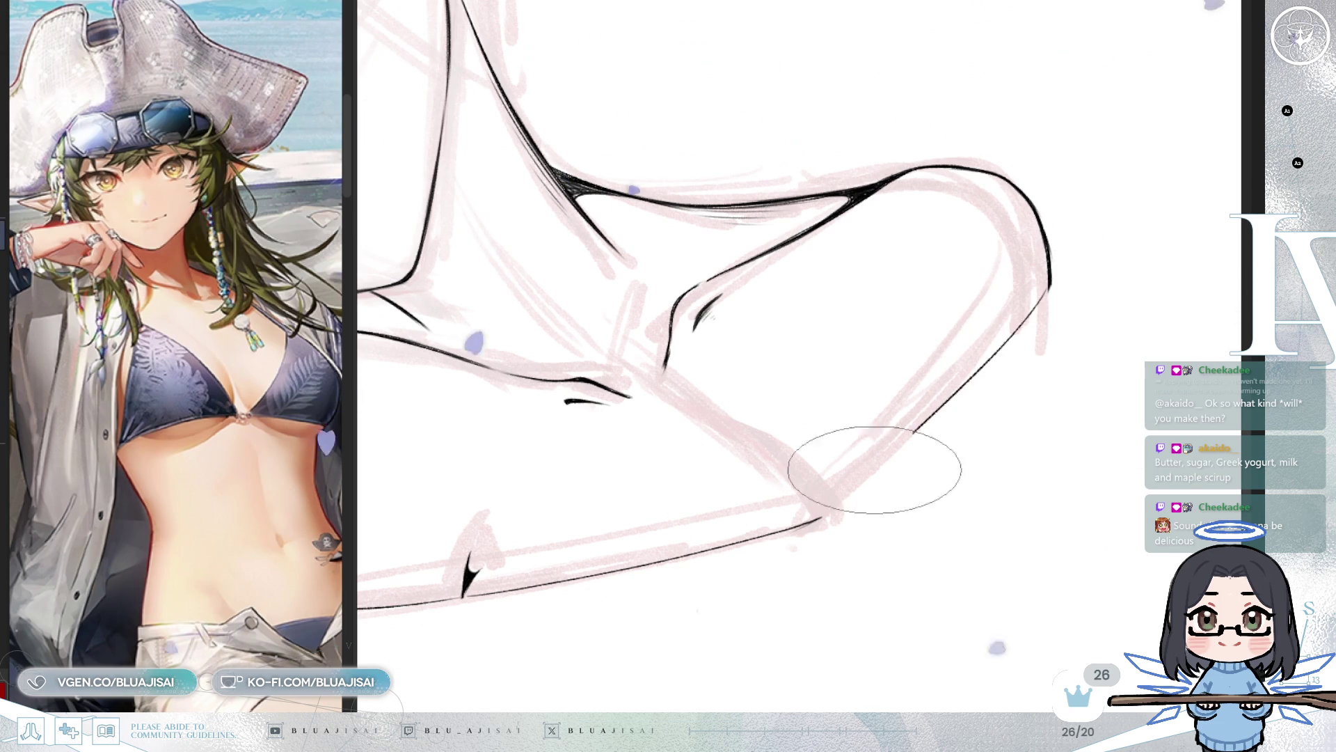
{"action": "left_click_drag", "start_coordinate": [822, 513], "coordinate": [1039, 269]}
{"action": "mouse_move", "coordinate": [831, 518]}
{"action": "left_mouse_down"}
{"action": "mouse_move", "coordinate": [970, 388]}
{"action": "mouse_move", "coordinate": [1050, 269]}
{"action": "left_mouse_up"}
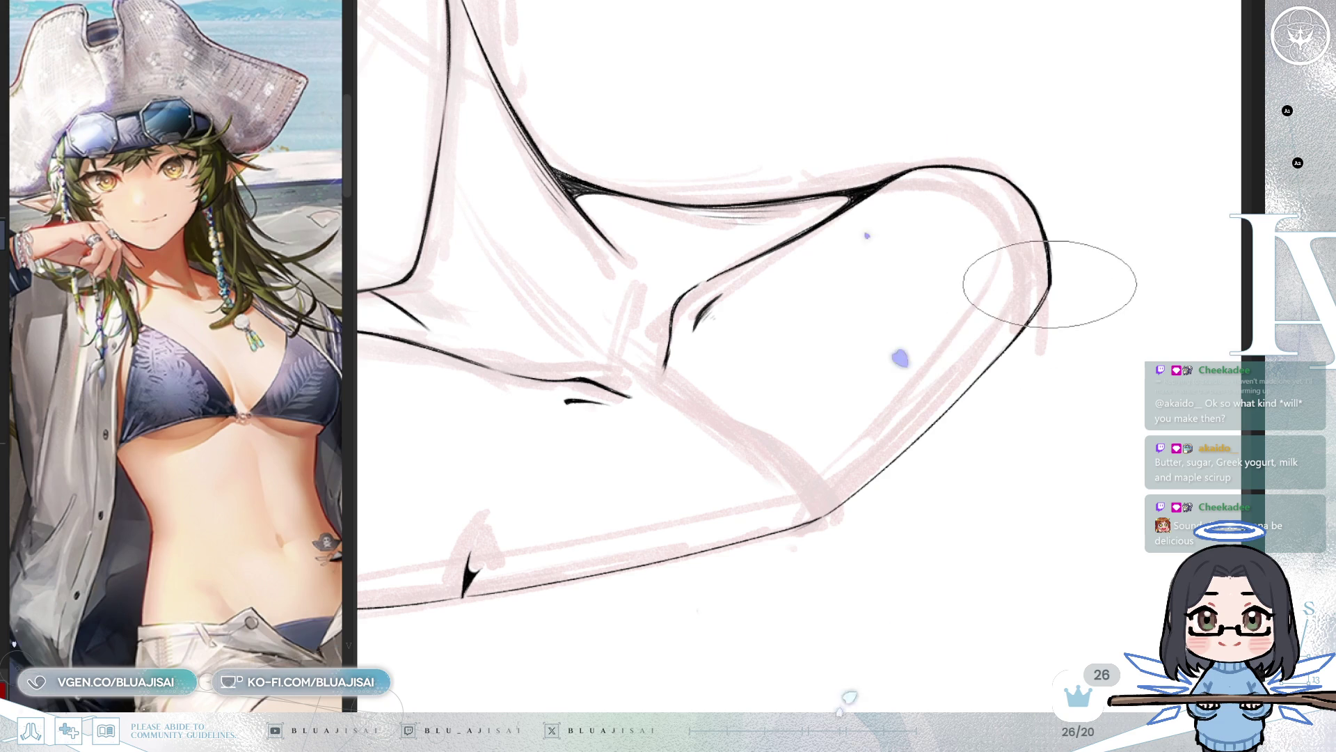
{"action": "mouse_move", "coordinate": [977, 374]}
{"action": "left_mouse_down"}
{"action": "mouse_move", "coordinate": [866, 361]}
{"action": "mouse_move", "coordinate": [728, 170]}
{"action": "left_mouse_up"}
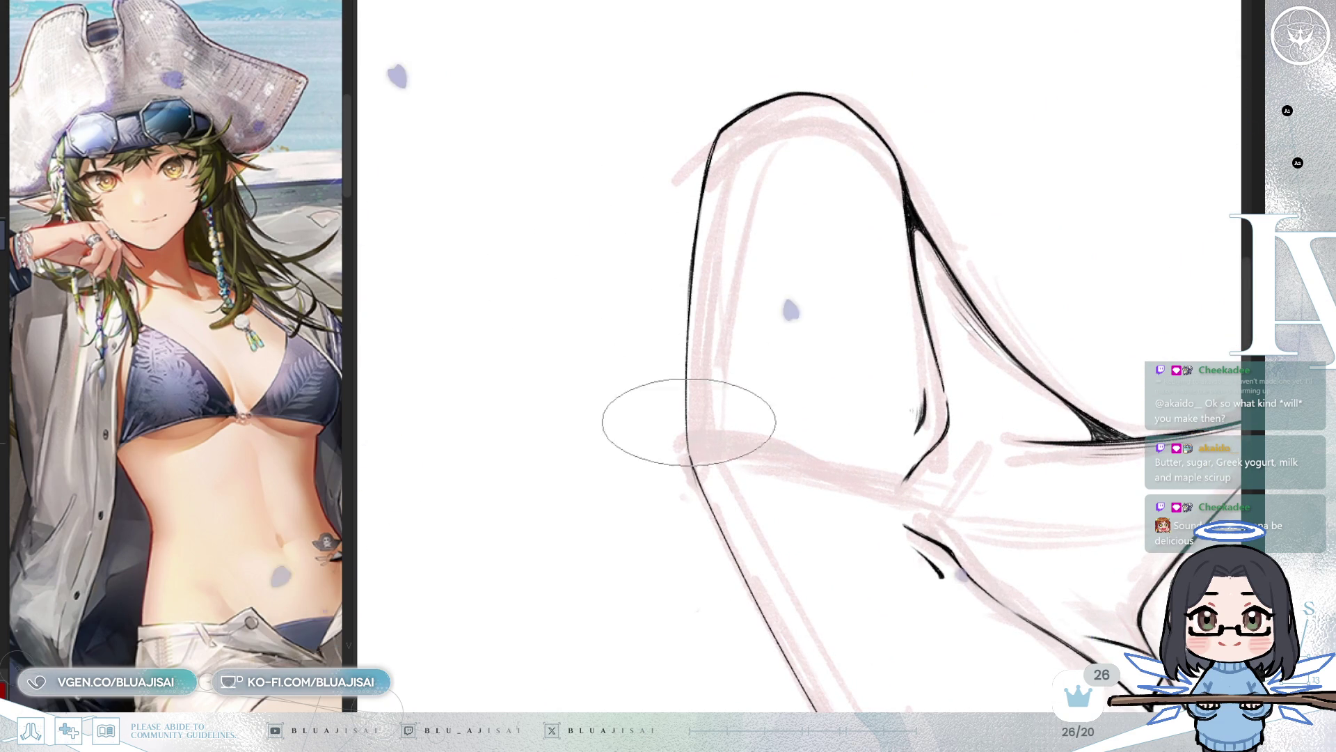
Step: Go over the kinked arm contour to thicken it and add a small dark wedge accent
{"action": "mouse_move", "coordinate": [689, 447]}
{"action": "left_mouse_down"}
{"action": "mouse_move", "coordinate": [688, 422]}
{"action": "mouse_move", "coordinate": [716, 516]}
{"action": "mouse_move", "coordinate": [697, 307]}
{"action": "mouse_move", "coordinate": [710, 524]}
{"action": "mouse_move", "coordinate": [690, 325]}
{"action": "left_mouse_up"}
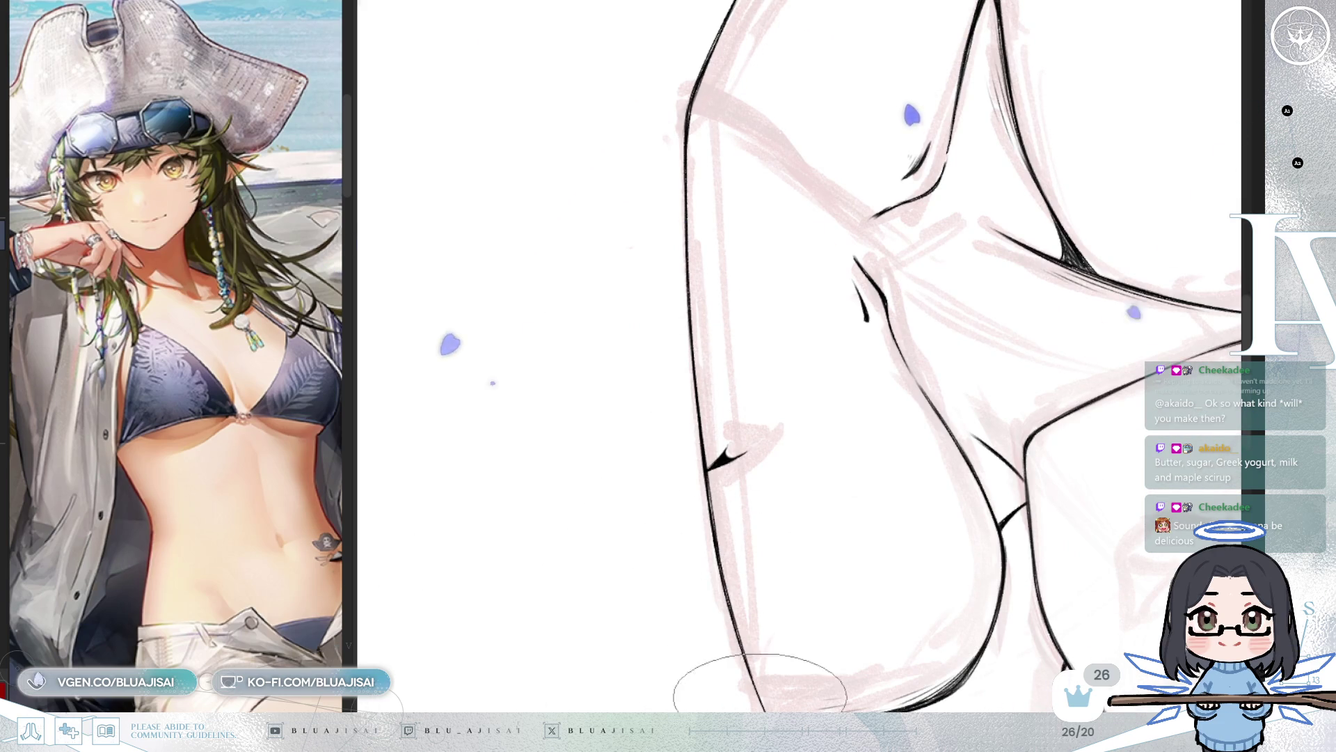
{"action": "mouse_move", "coordinate": [787, 508]}
{"action": "left_mouse_down"}
{"action": "mouse_move", "coordinate": [999, 501]}
{"action": "mouse_move", "coordinate": [1050, 411]}
{"action": "mouse_move", "coordinate": [1050, 358]}
{"action": "mouse_move", "coordinate": [1033, 469]}
{"action": "left_mouse_up"}
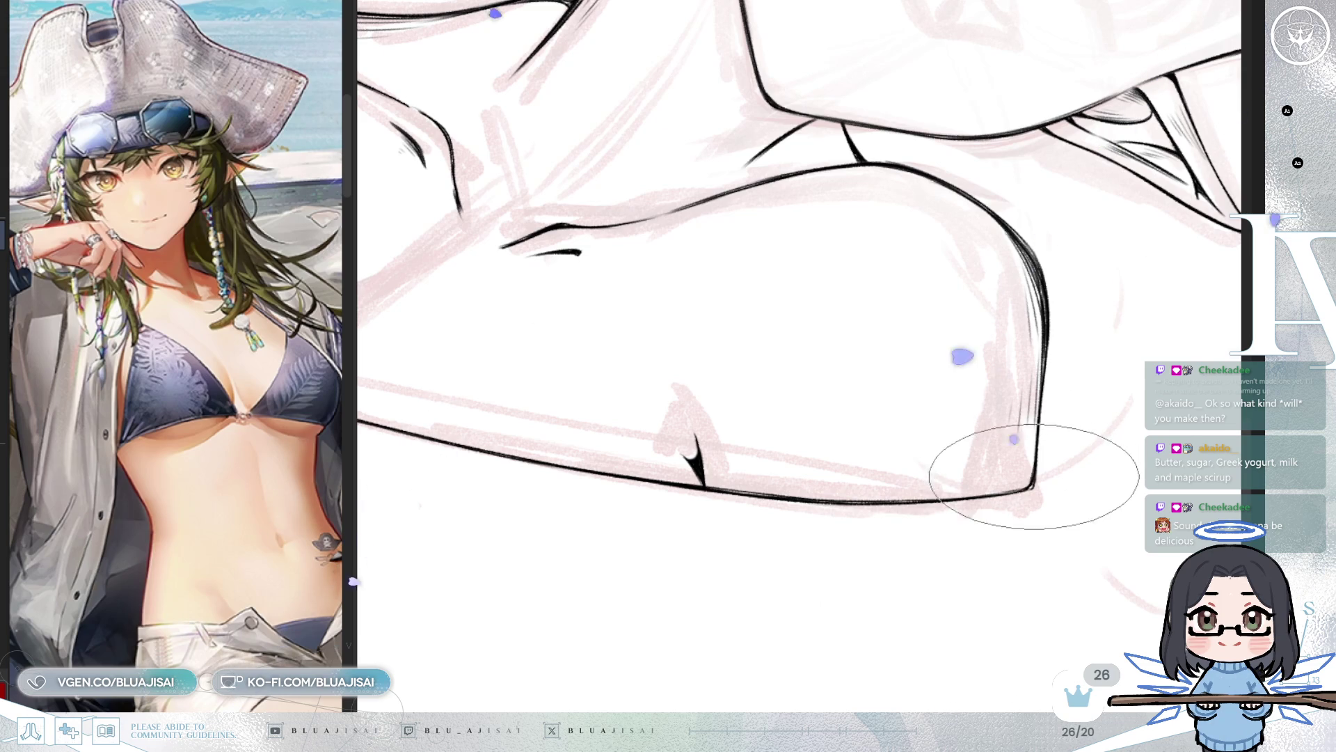
{"action": "scroll", "coordinate": [1030, 446], "scroll_direction": "down", "scroll_amount": 6}
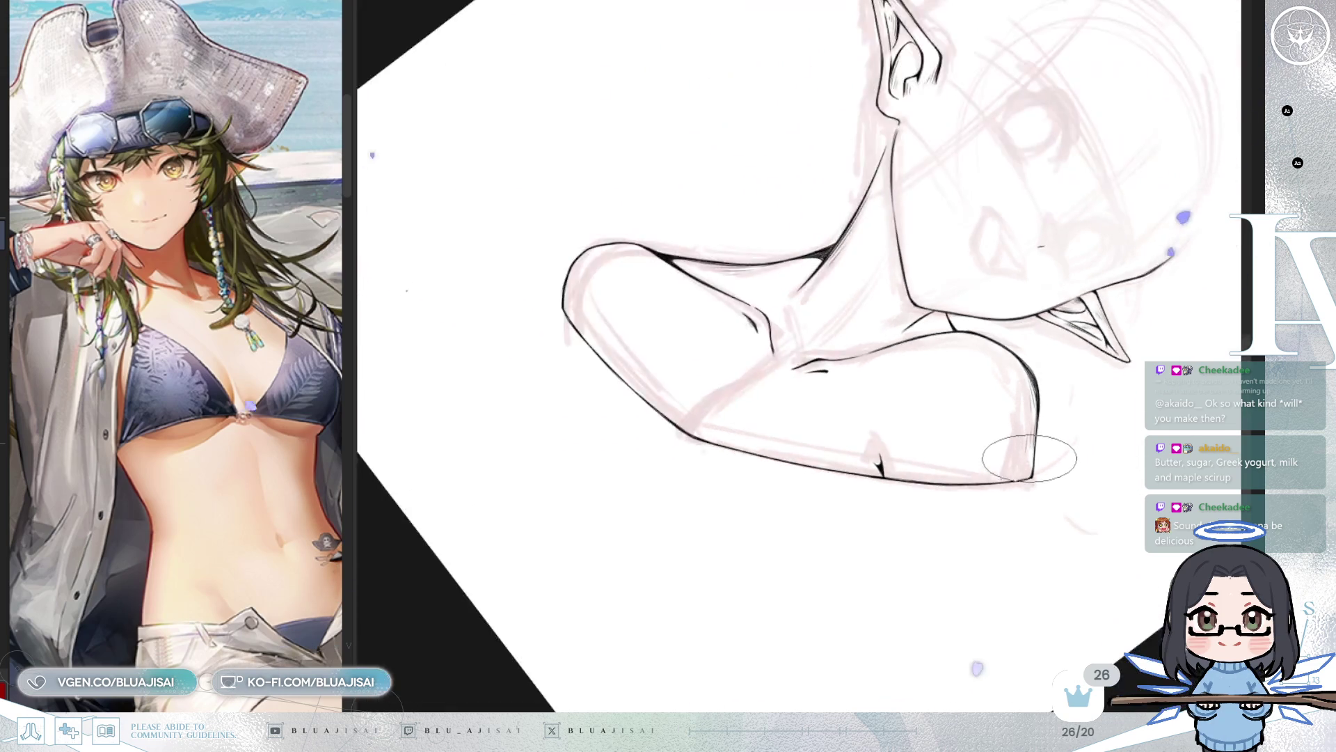
{"action": "left_click_drag", "start_coordinate": [1021, 451], "coordinate": [988, 487]}
{"action": "left_click_drag", "start_coordinate": [986, 419], "coordinate": [915, 512]}
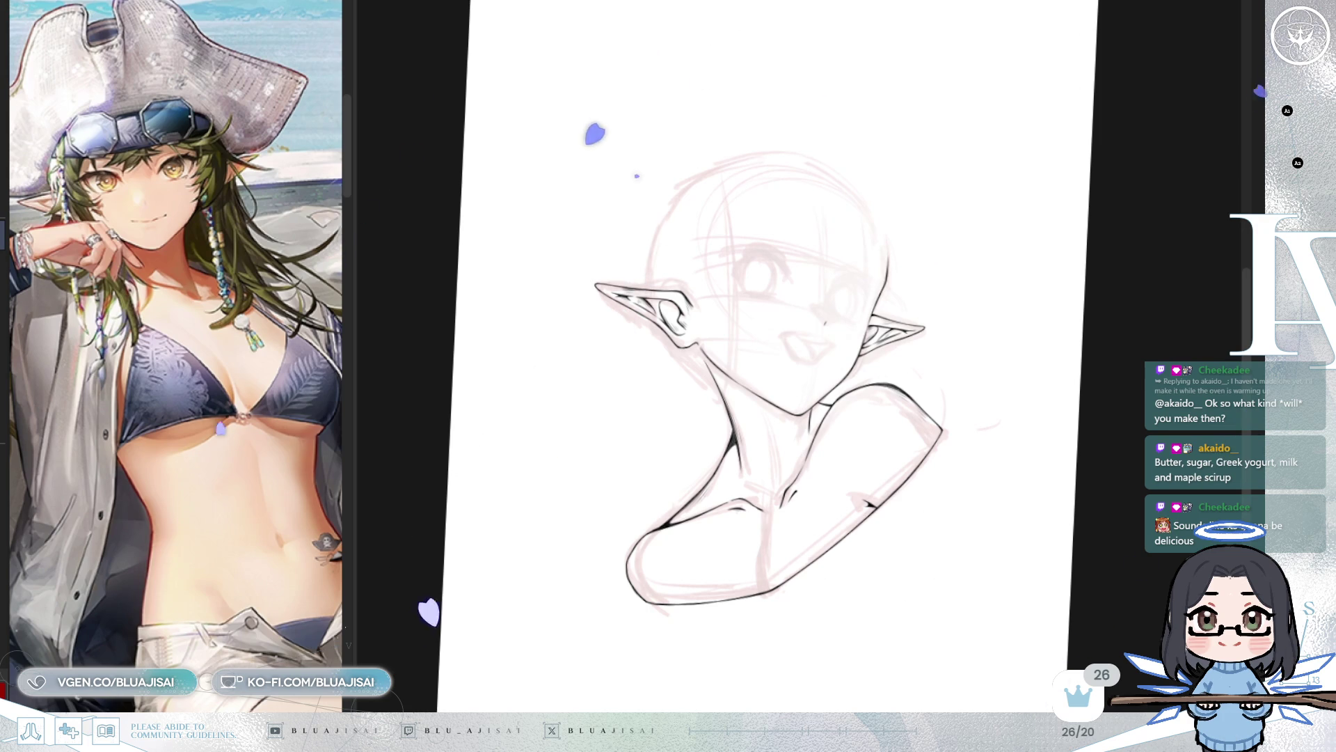
{"action": "key", "text": "Delete"}
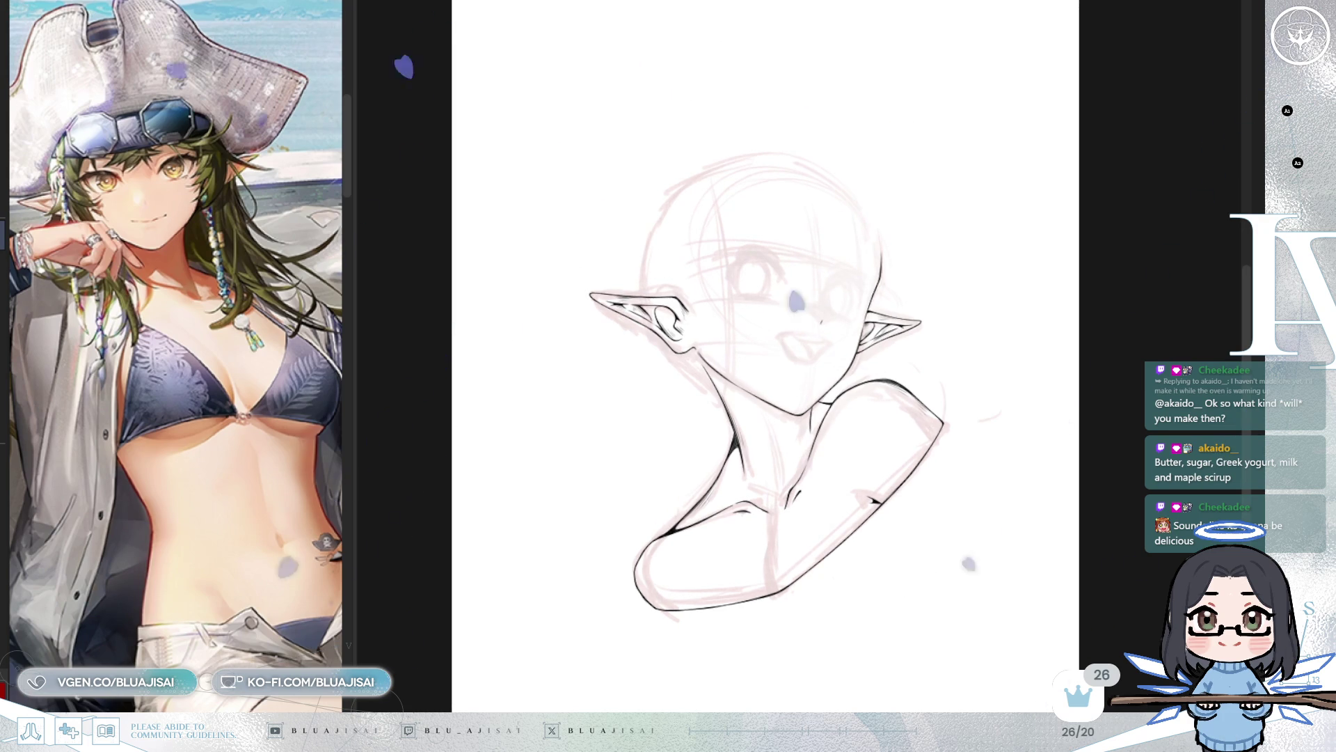
{"action": "scroll", "coordinate": [1030, 316], "scroll_direction": "up", "scroll_amount": 2}
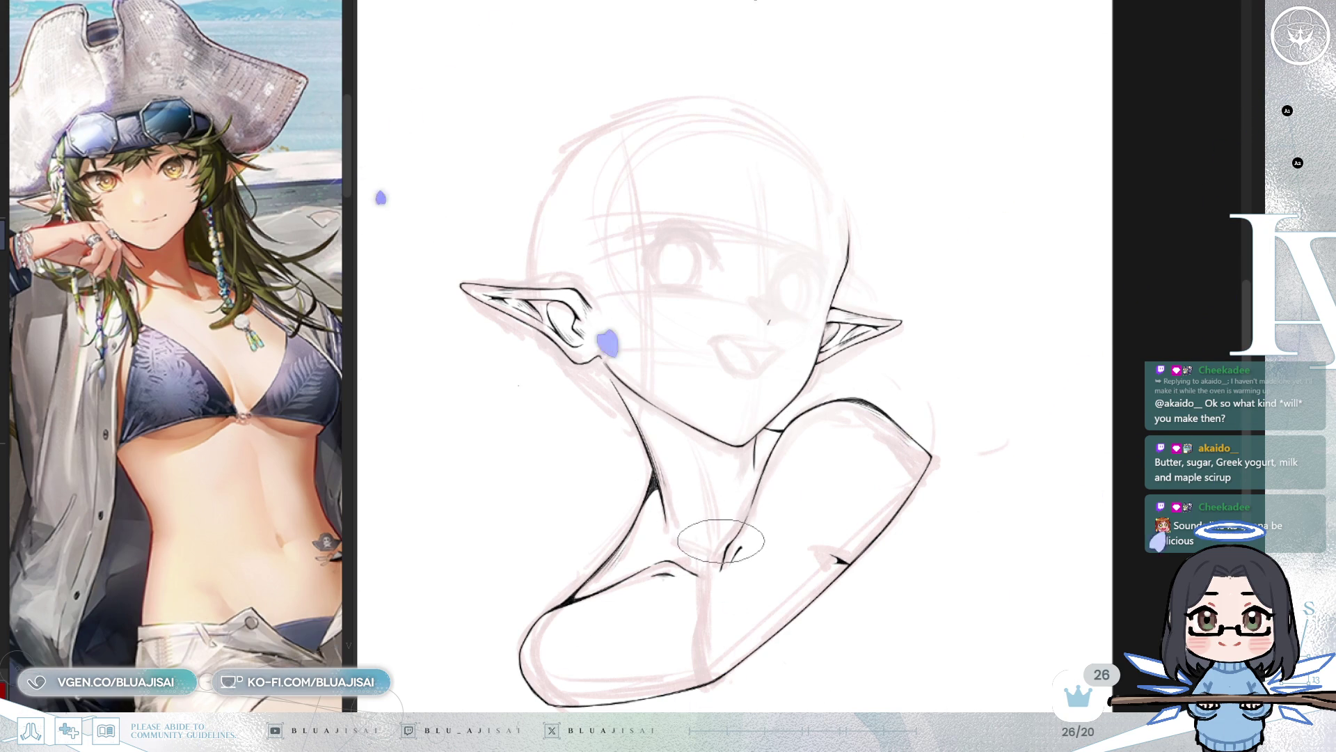
{"action": "key", "text": "h"}
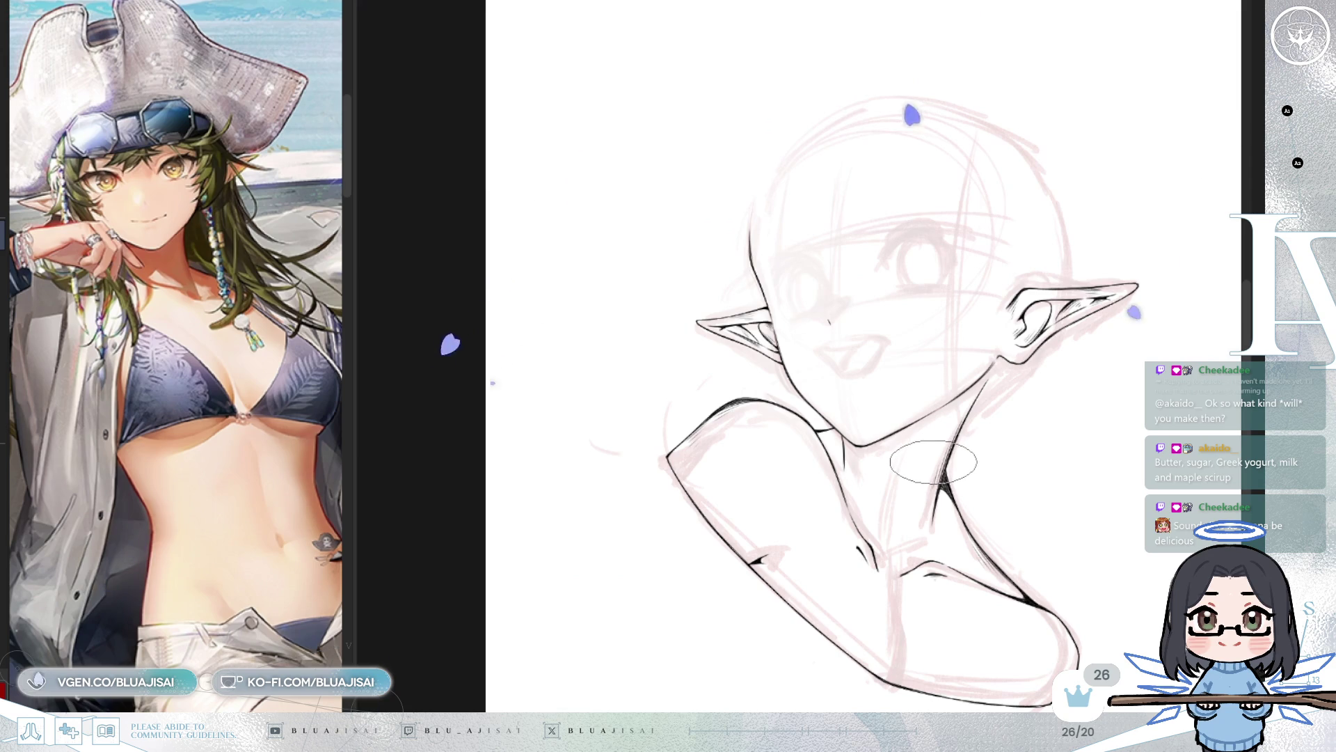
{"action": "left_click_drag", "start_coordinate": [852, 484], "coordinate": [936, 433]}
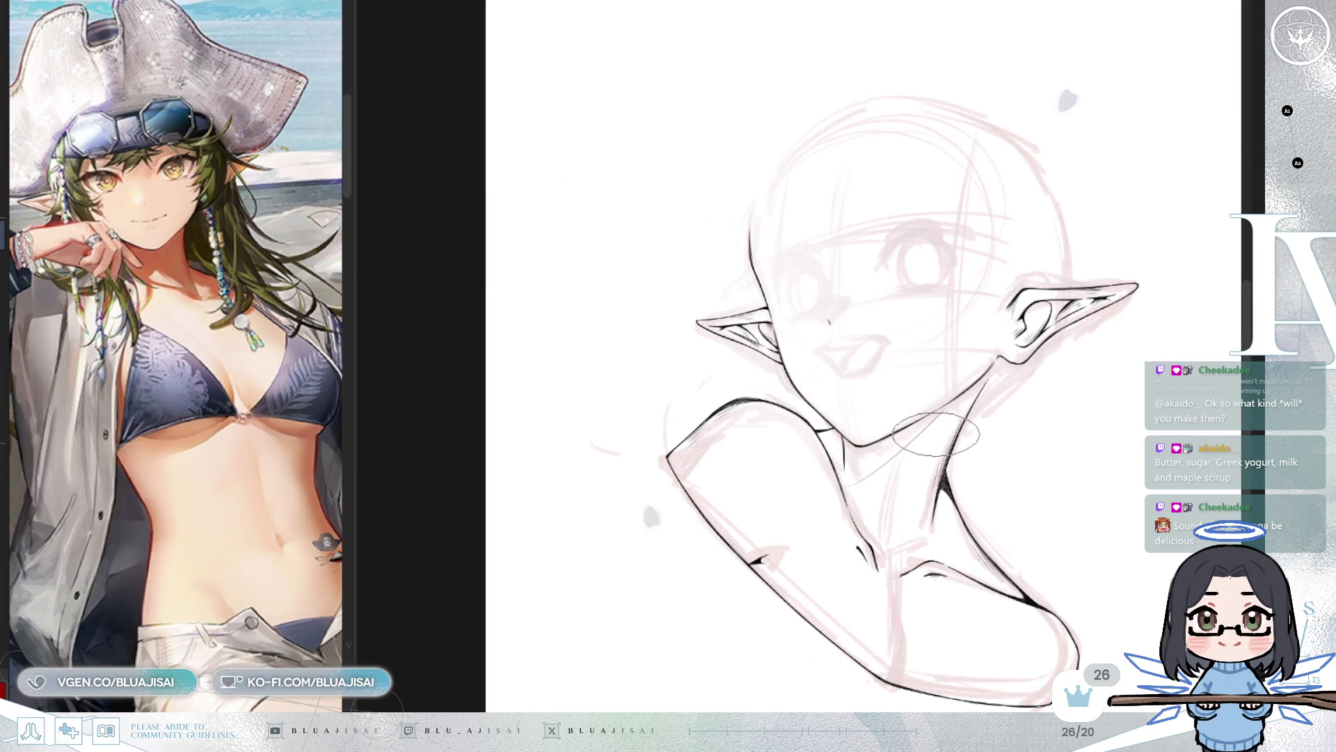
{"action": "key", "text": "h"}
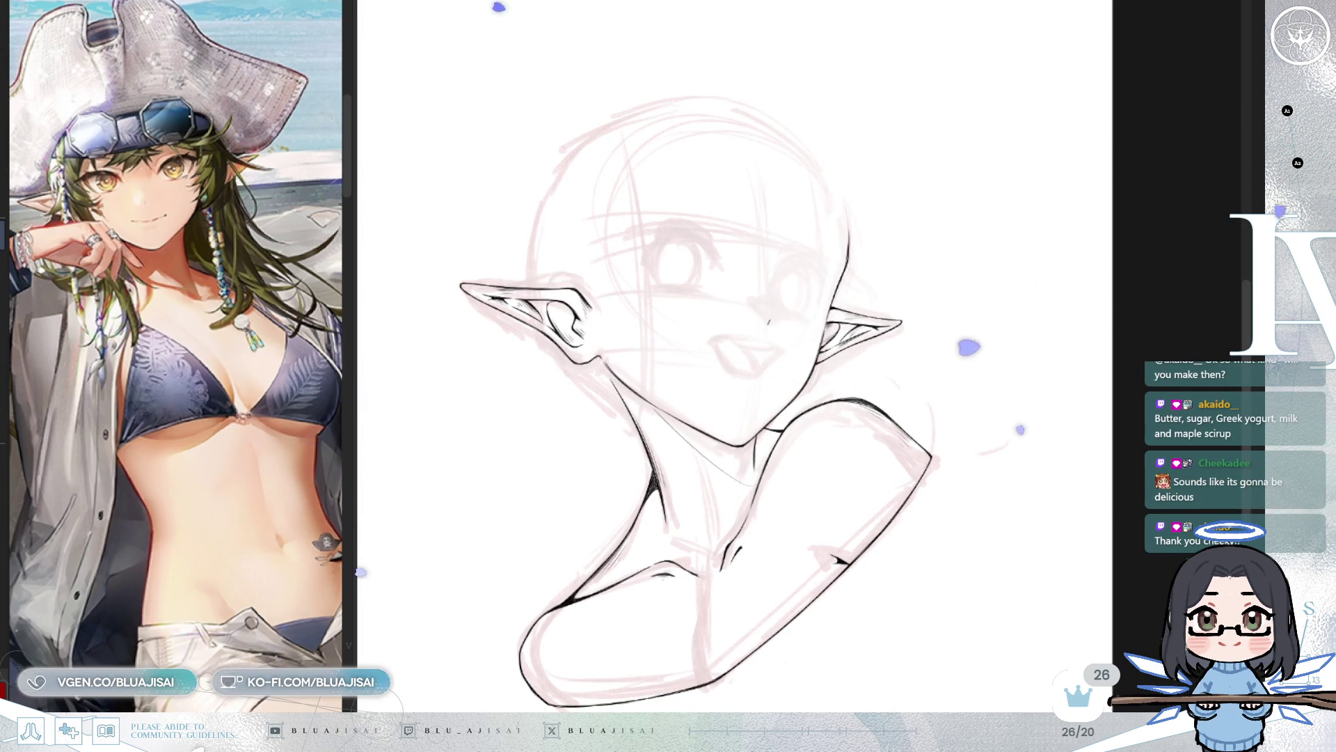
{"action": "mouse_move", "coordinate": [998, 341]}
{"action": "left_mouse_down"}
{"action": "mouse_move", "coordinate": [706, 297]}
{"action": "mouse_move", "coordinate": [707, 263]}
{"action": "left_mouse_up"}
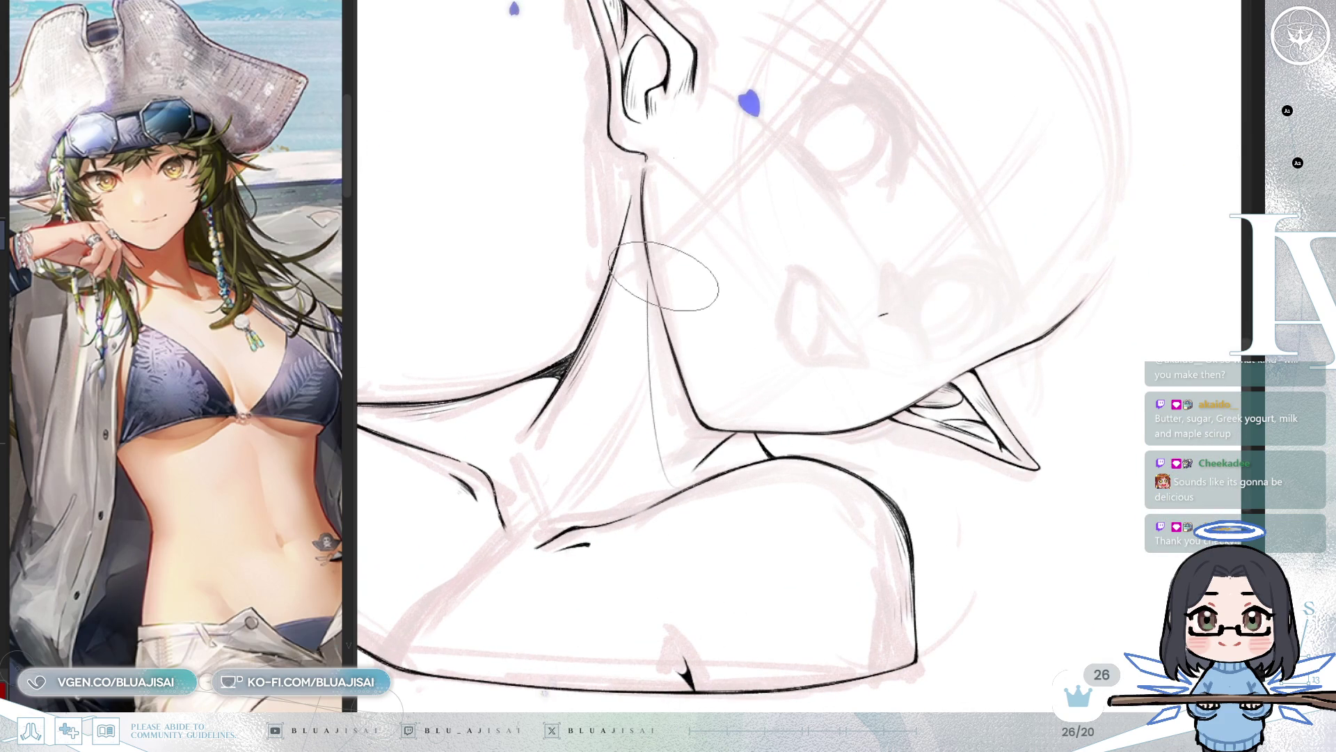
Step: Hatch dense vertical strokes across the neck under the chin
{"action": "mouse_move", "coordinate": [653, 251]}
{"action": "left_mouse_down"}
{"action": "mouse_move", "coordinate": [652, 334]}
{"action": "mouse_move", "coordinate": [670, 320]}
{"action": "mouse_move", "coordinate": [664, 411]}
{"action": "left_mouse_up"}
{"action": "left_click_drag", "start_coordinate": [667, 334], "coordinate": [664, 449]}
{"action": "left_click_drag", "start_coordinate": [668, 362], "coordinate": [673, 433]}
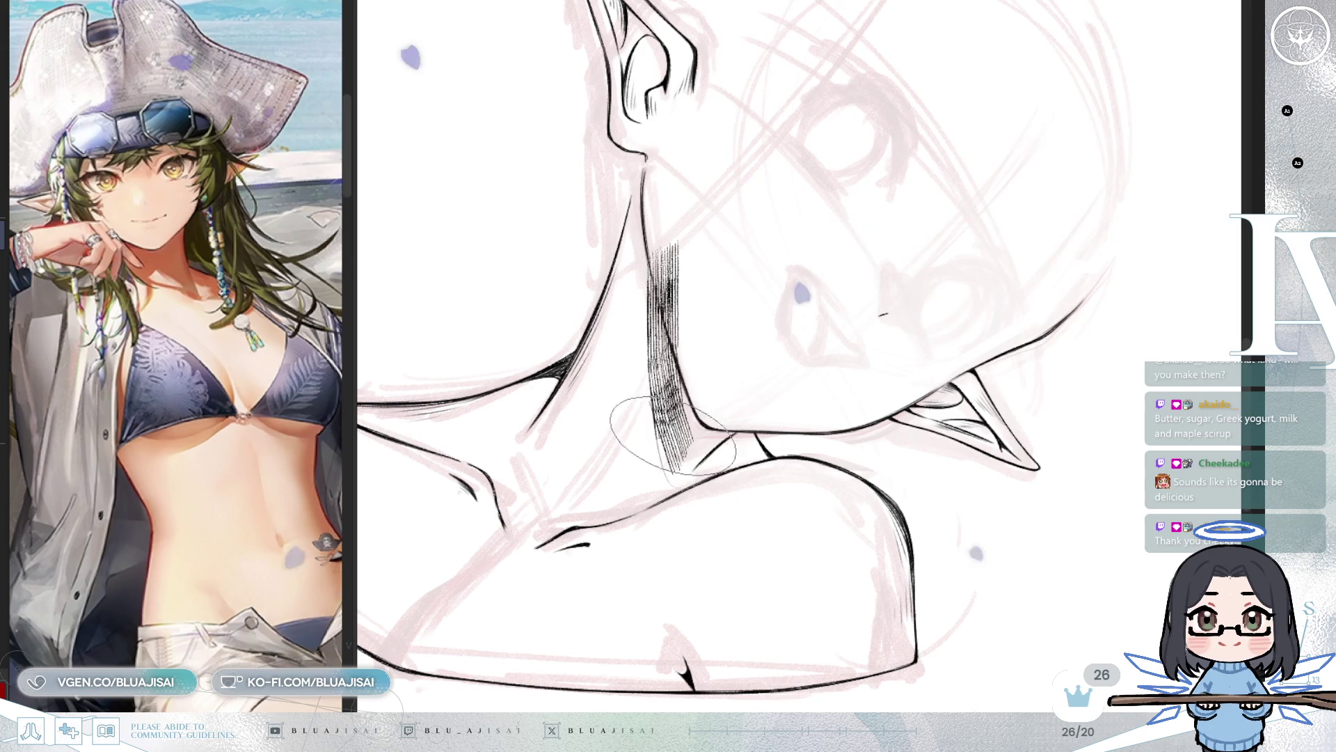
{"action": "left_click_drag", "start_coordinate": [679, 369], "coordinate": [685, 501]}
{"action": "left_click_drag", "start_coordinate": [692, 334], "coordinate": [702, 519]}
{"action": "mouse_move", "coordinate": [710, 383]}
{"action": "left_mouse_down"}
{"action": "mouse_move", "coordinate": [713, 508]}
{"action": "mouse_move", "coordinate": [741, 515]}
{"action": "left_mouse_up"}
{"action": "mouse_move", "coordinate": [755, 390]}
{"action": "left_mouse_down"}
{"action": "mouse_move", "coordinate": [762, 508]}
{"action": "mouse_move", "coordinate": [778, 497]}
{"action": "left_mouse_up"}
{"action": "left_click_drag", "start_coordinate": [651, 237], "coordinate": [656, 390]}
{"action": "left_click_drag", "start_coordinate": [668, 240], "coordinate": [672, 376]}
{"action": "mouse_move", "coordinate": [661, 181]}
{"action": "left_mouse_down"}
{"action": "mouse_move", "coordinate": [665, 292]}
{"action": "mouse_move", "coordinate": [654, 278]}
{"action": "left_mouse_up"}
{"action": "mouse_move", "coordinate": [692, 327]}
{"action": "left_mouse_down"}
{"action": "mouse_move", "coordinate": [696, 445]}
{"action": "mouse_move", "coordinate": [717, 508]}
{"action": "left_mouse_up"}
Step: Erase hatching that spills past the neck line, leaving a wedge-shaped cast shadow
{"action": "mouse_move", "coordinate": [784, 393]}
{"action": "left_mouse_down"}
{"action": "mouse_move", "coordinate": [854, 442]}
{"action": "mouse_move", "coordinate": [874, 390]}
{"action": "mouse_move", "coordinate": [877, 275]}
{"action": "left_mouse_up"}
{"action": "left_click_drag", "start_coordinate": [866, 331], "coordinate": [804, 498]}
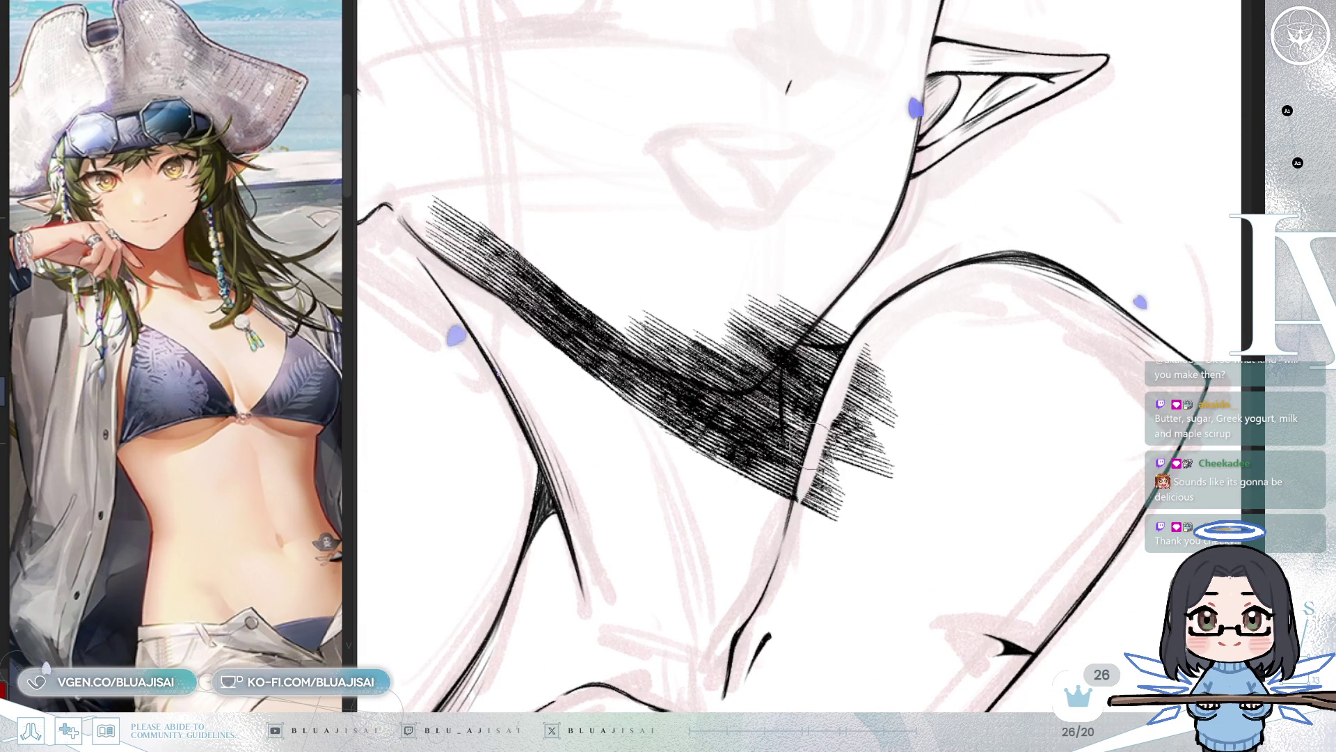
{"action": "mouse_move", "coordinate": [877, 299]}
{"action": "left_mouse_down"}
{"action": "mouse_move", "coordinate": [835, 418]}
{"action": "mouse_move", "coordinate": [842, 501]}
{"action": "mouse_move", "coordinate": [868, 483]}
{"action": "left_mouse_up"}
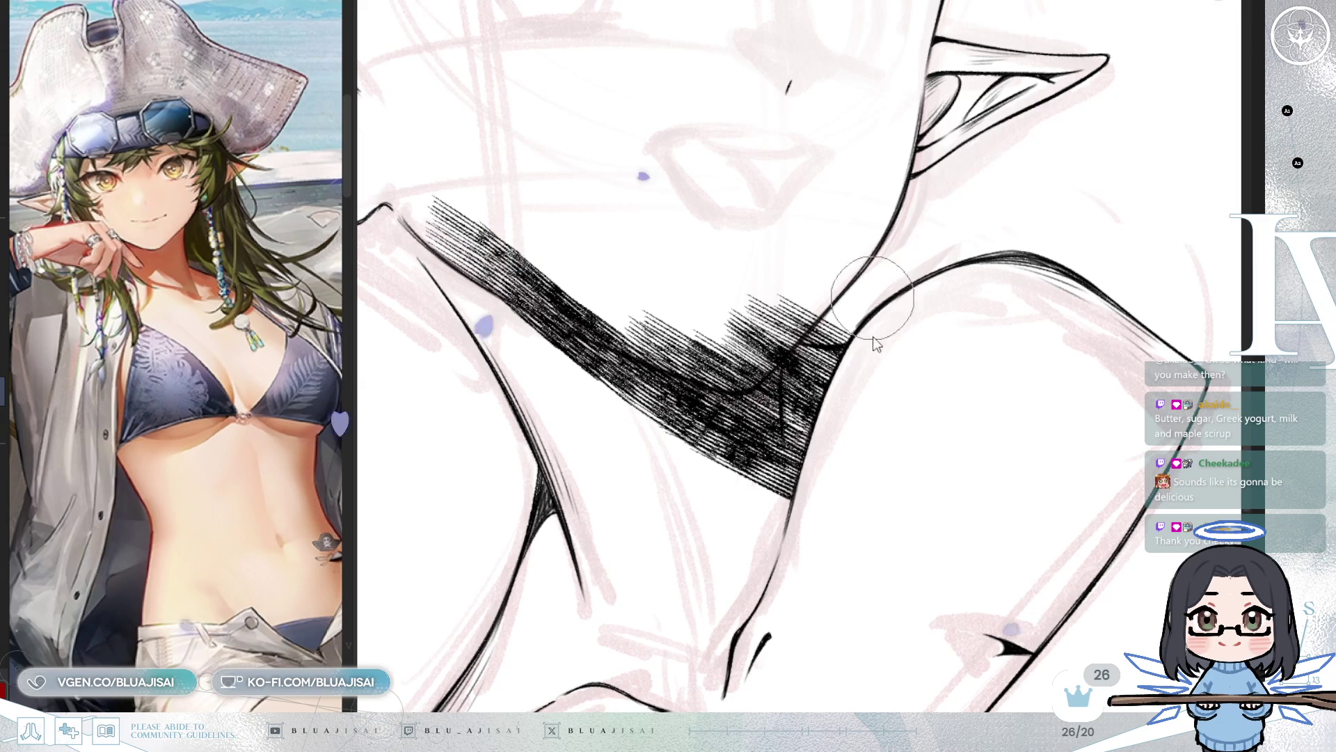
{"action": "mouse_move", "coordinate": [842, 334]}
{"action": "left_mouse_down"}
{"action": "mouse_move", "coordinate": [811, 327]}
{"action": "mouse_move", "coordinate": [999, 286]}
{"action": "mouse_move", "coordinate": [709, 338]}
{"action": "left_mouse_up"}
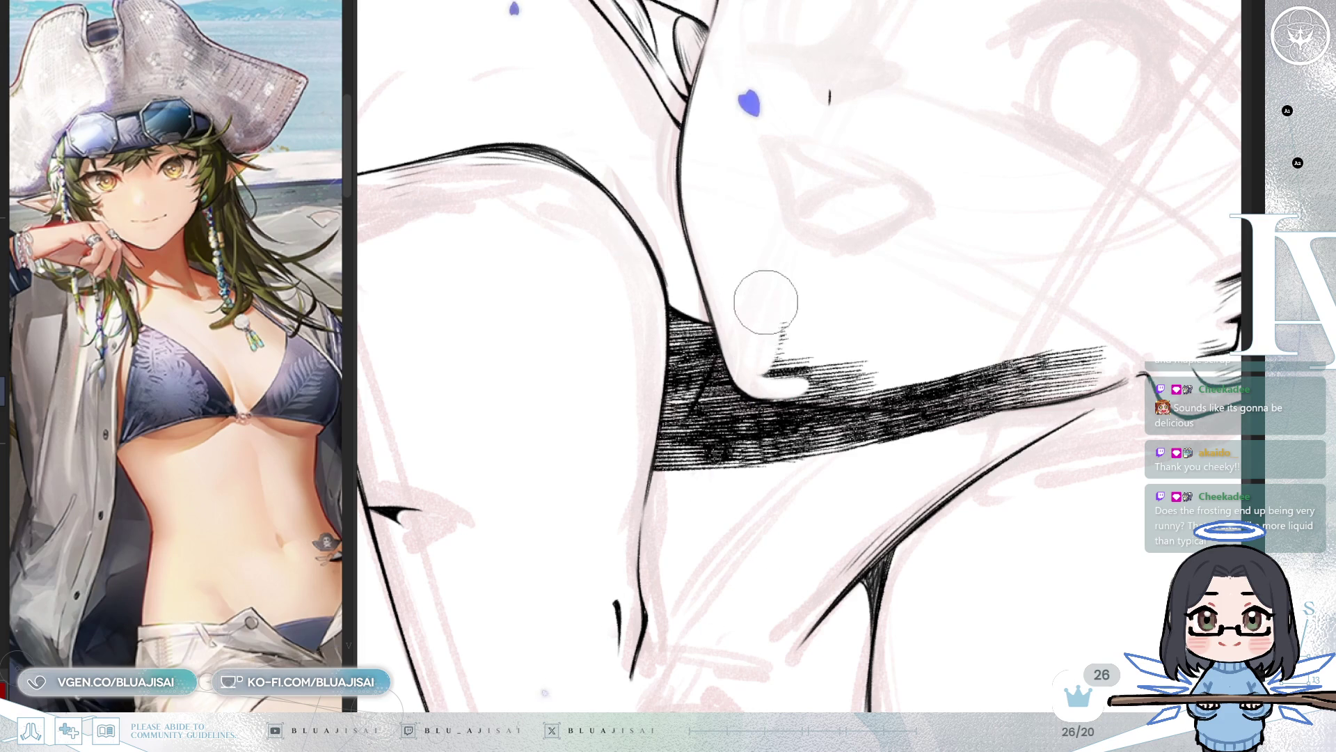
{"action": "mouse_move", "coordinate": [787, 320]}
{"action": "left_mouse_down"}
{"action": "mouse_move", "coordinate": [767, 382]}
{"action": "mouse_move", "coordinate": [856, 348]}
{"action": "mouse_move", "coordinate": [828, 376]}
{"action": "mouse_move", "coordinate": [873, 351]}
{"action": "left_mouse_up"}
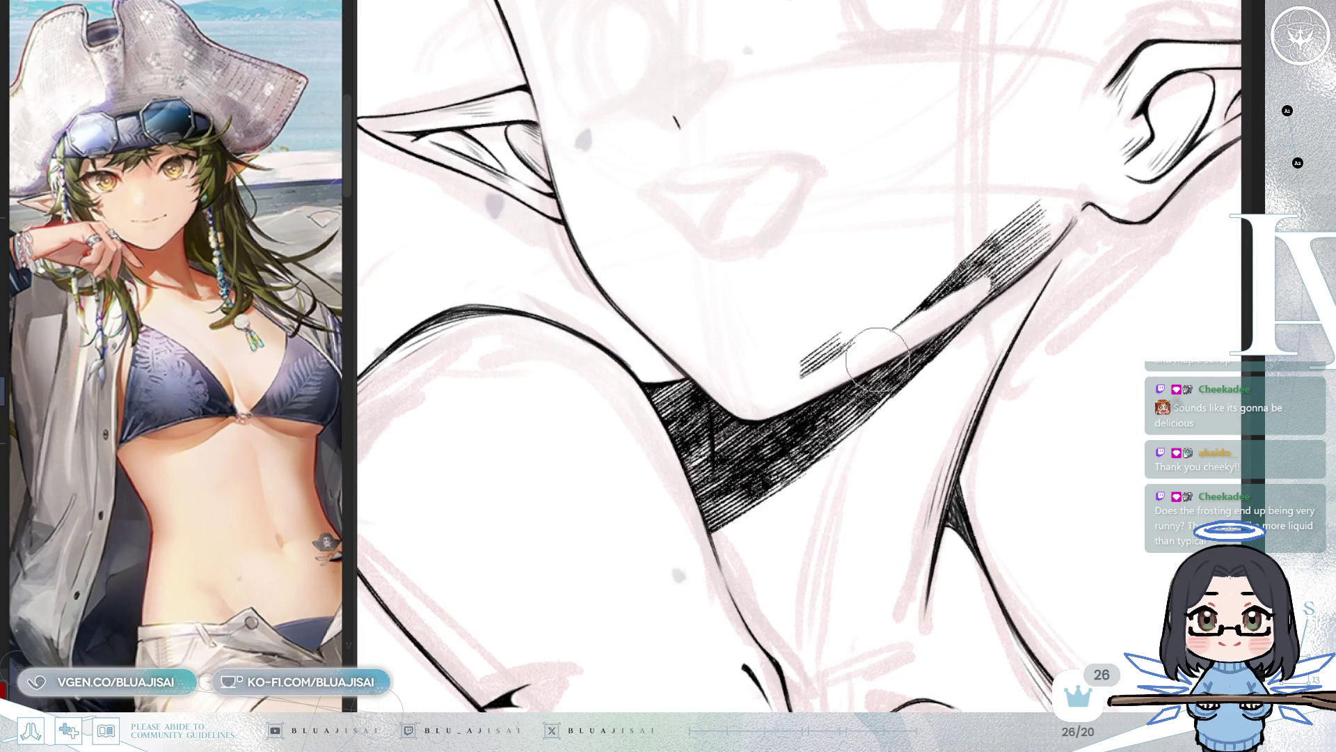
{"action": "mouse_move", "coordinate": [1077, 217]}
{"action": "left_mouse_down"}
{"action": "mouse_move", "coordinate": [862, 328]}
{"action": "mouse_move", "coordinate": [793, 384]}
{"action": "left_mouse_up"}
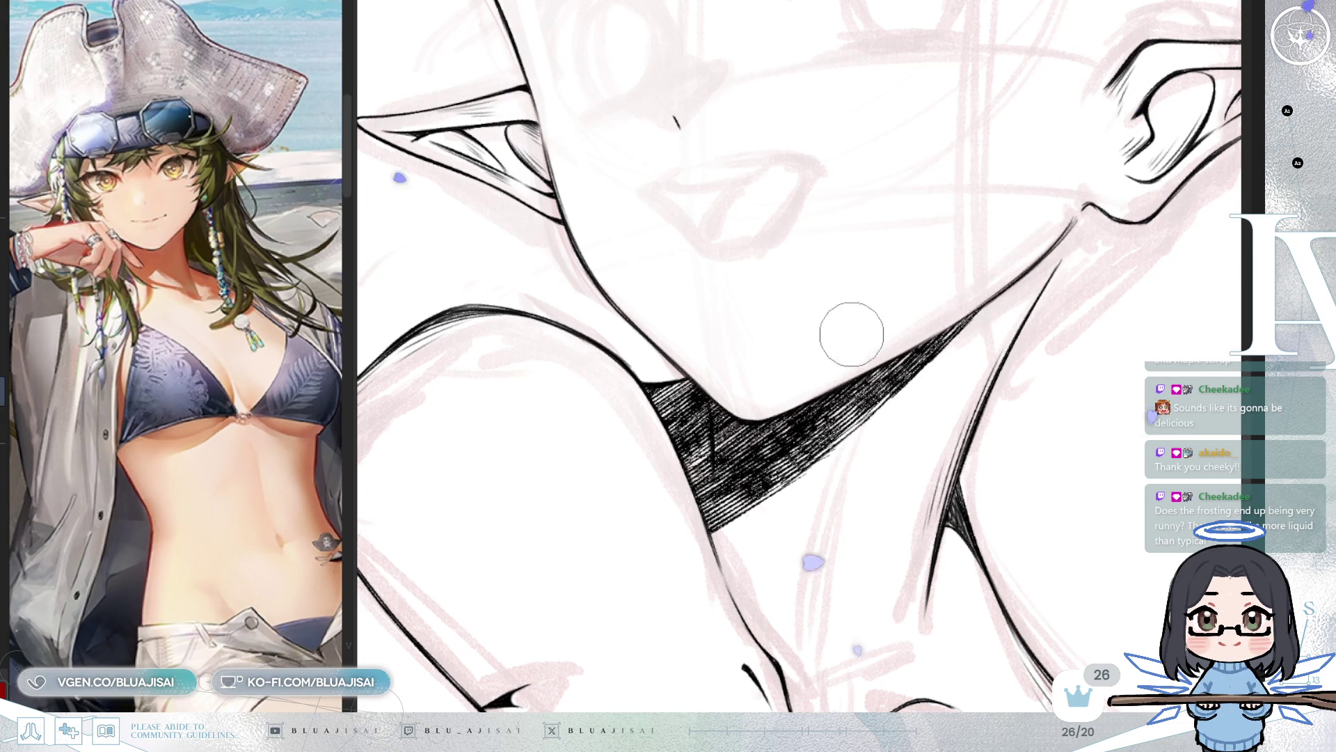
{"action": "scroll", "coordinate": [809, 360], "scroll_direction": "down", "scroll_amount": 5}
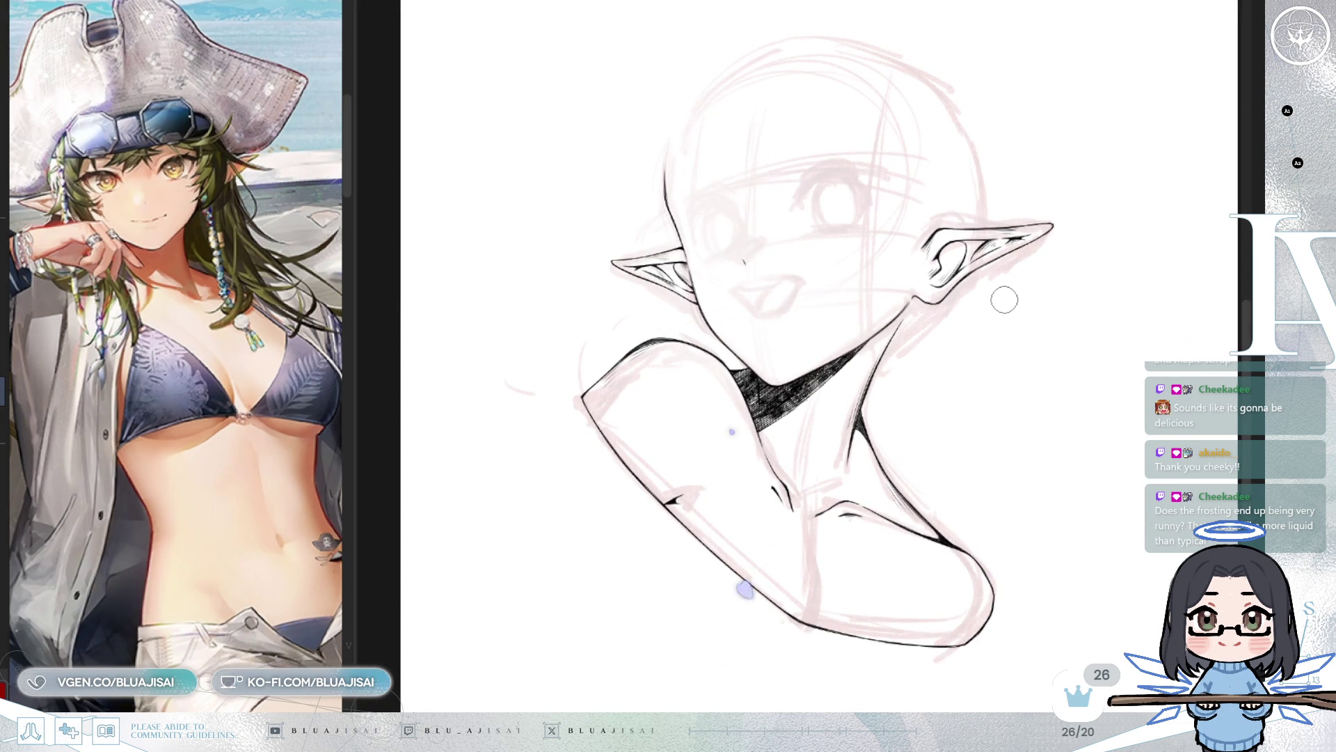
Step: Add darker hatching strokes to the middle of the neck shadow
{"action": "left_click_drag", "start_coordinate": [1028, 343], "coordinate": [1000, 341]}
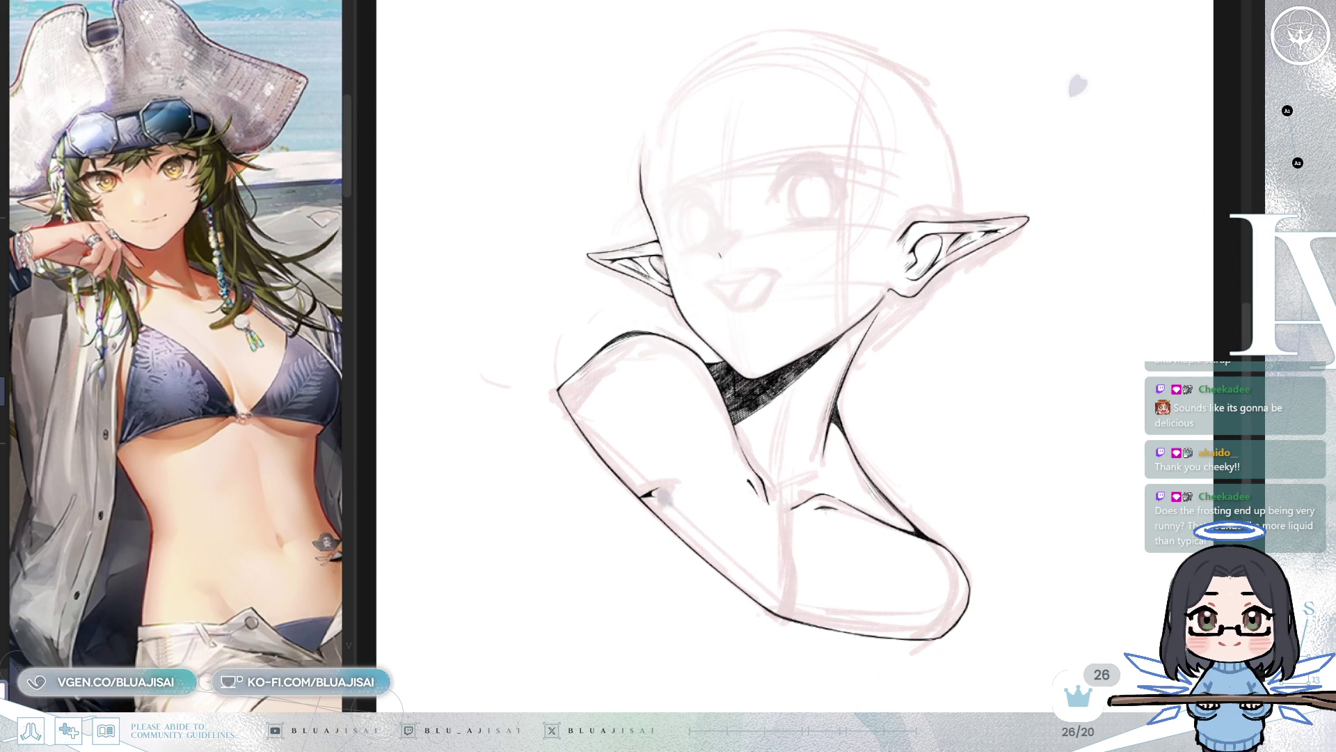
{"action": "scroll", "coordinate": [870, 317], "scroll_direction": "up", "scroll_amount": 1}
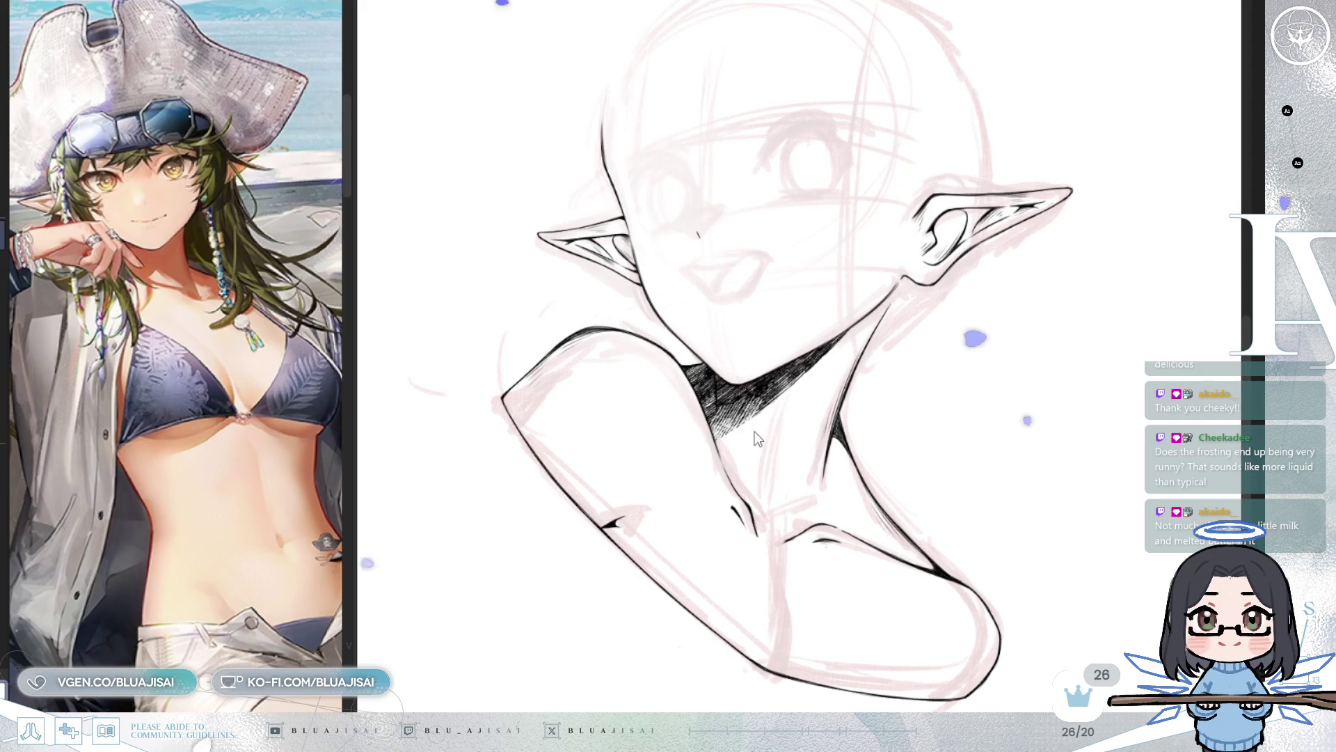
{"action": "left_click_drag", "start_coordinate": [748, 426], "coordinate": [705, 455]}
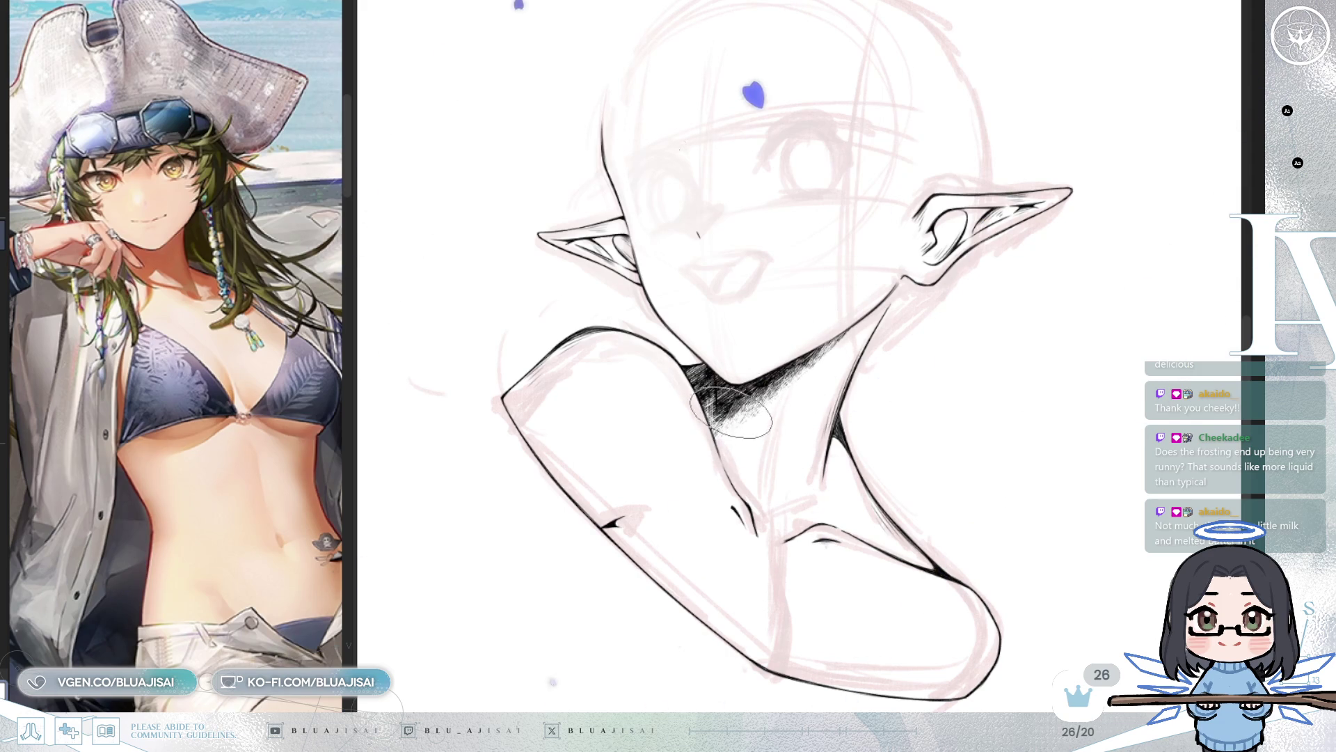
{"action": "key", "text": "End"}
{"action": "key", "text": "End"}
{"action": "key", "text": "End"}
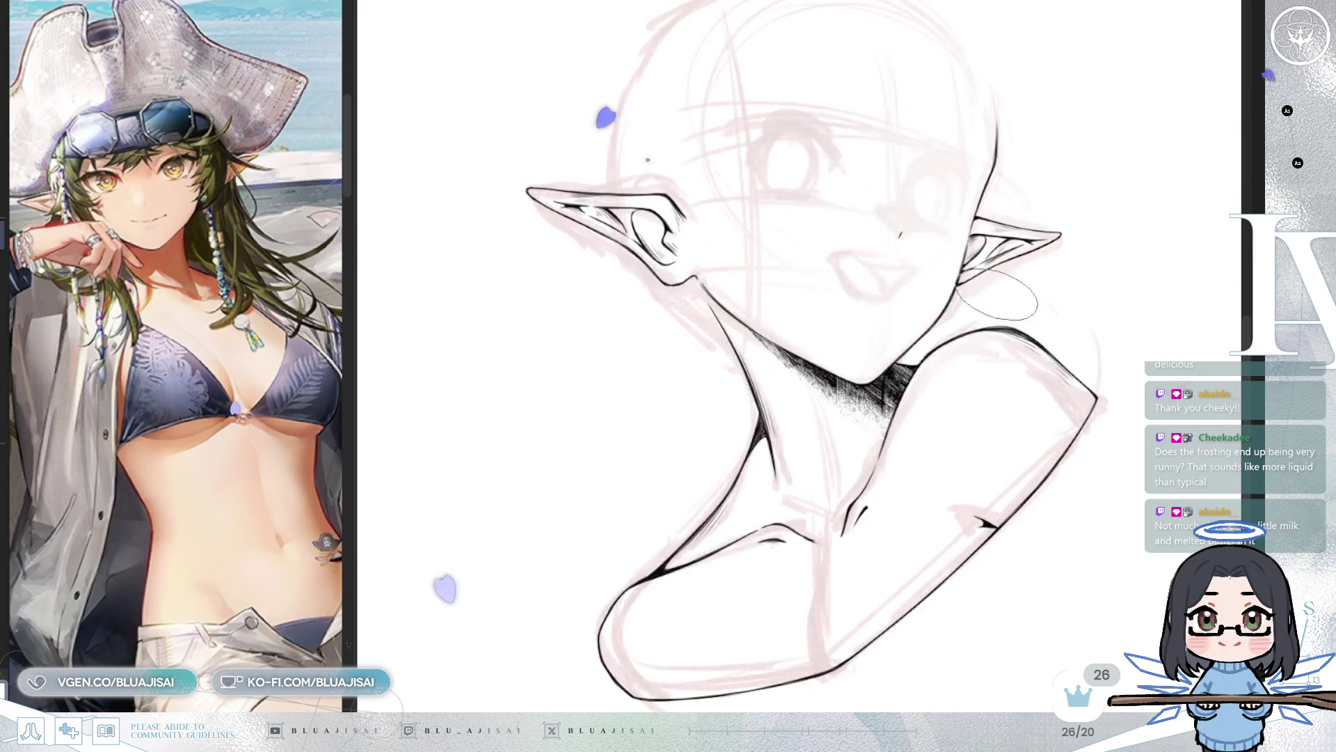
{"action": "key", "text": "Home"}
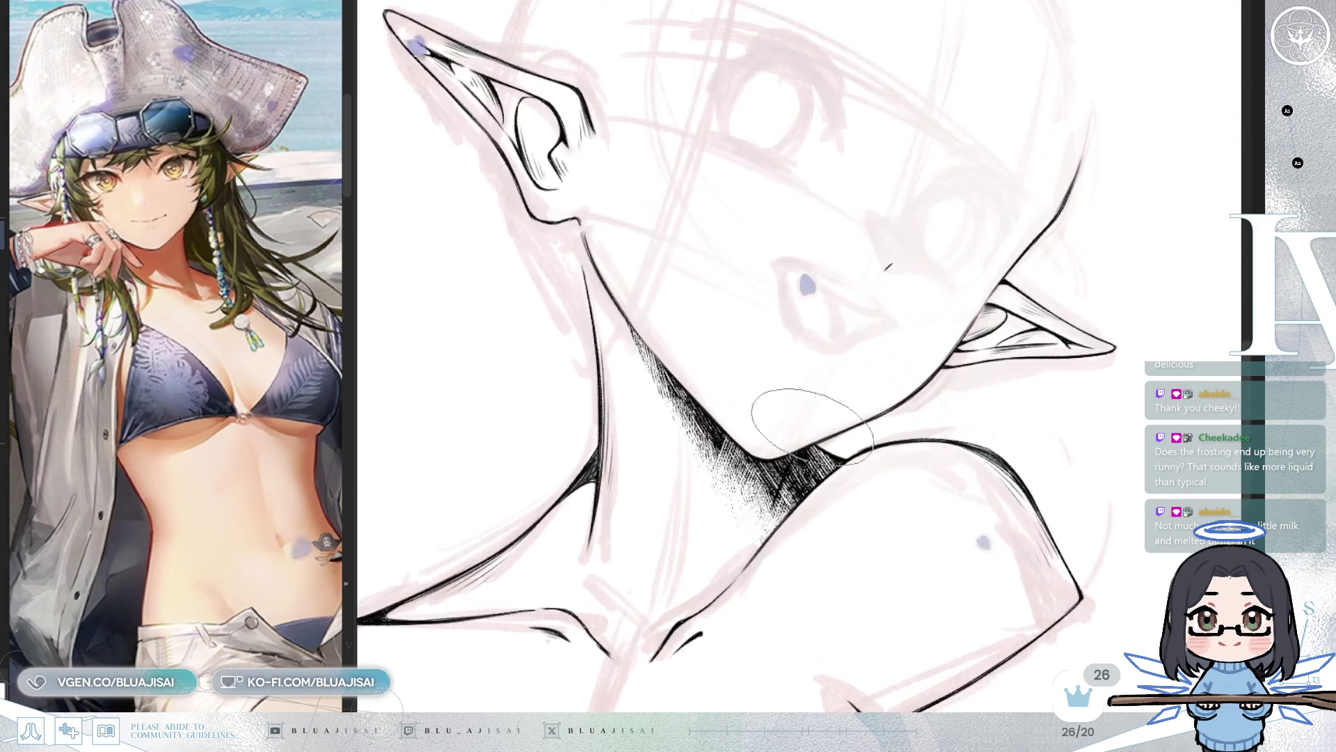
{"action": "scroll", "coordinate": [765, 417], "scroll_direction": "up", "scroll_amount": 2}
{"action": "mouse_move", "coordinate": [689, 383]}
{"action": "left_mouse_down"}
{"action": "mouse_move", "coordinate": [731, 480]}
{"action": "mouse_move", "coordinate": [765, 487]}
{"action": "left_mouse_up"}
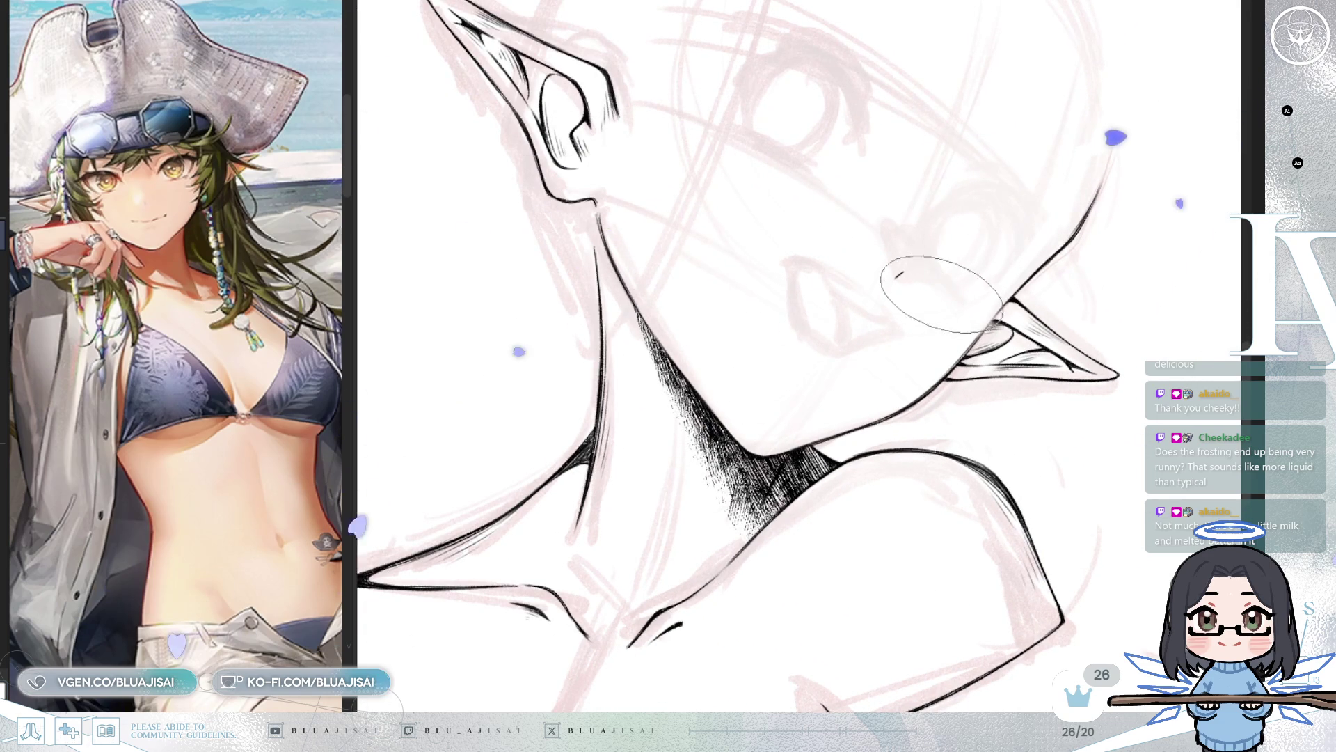
{"action": "scroll", "coordinate": [929, 296], "scroll_direction": "down", "scroll_amount": 2}
Step: Check the drawing mirrored, then darken the neck shadow further toward its base
{"action": "key", "text": "Insert"}
{"action": "scroll", "coordinate": [980, 268], "scroll_direction": "up", "scroll_amount": 1}
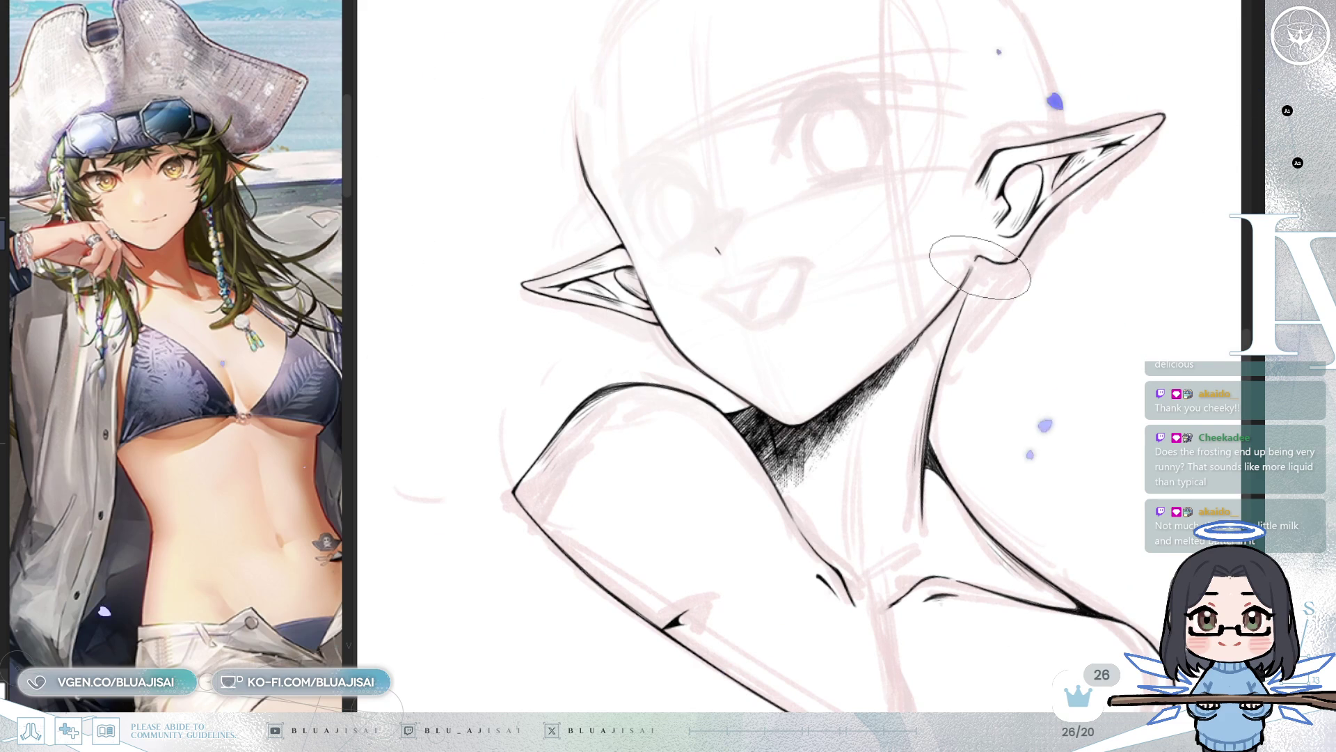
{"action": "scroll", "coordinate": [827, 430], "scroll_direction": "up", "scroll_amount": 1}
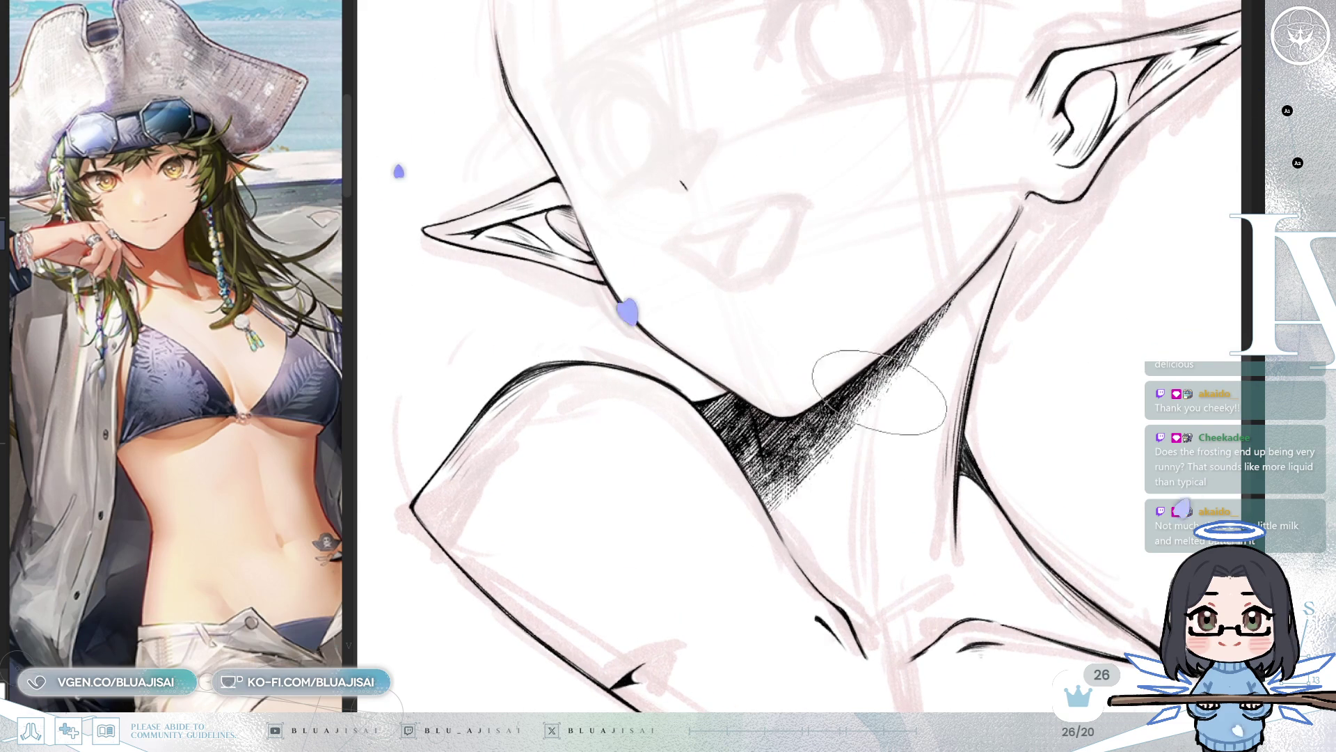
{"action": "scroll", "coordinate": [891, 365], "scroll_direction": "down", "scroll_amount": 2}
{"action": "key", "text": "Insert"}
{"action": "scroll", "coordinate": [988, 334], "scroll_direction": "up", "scroll_amount": 1}
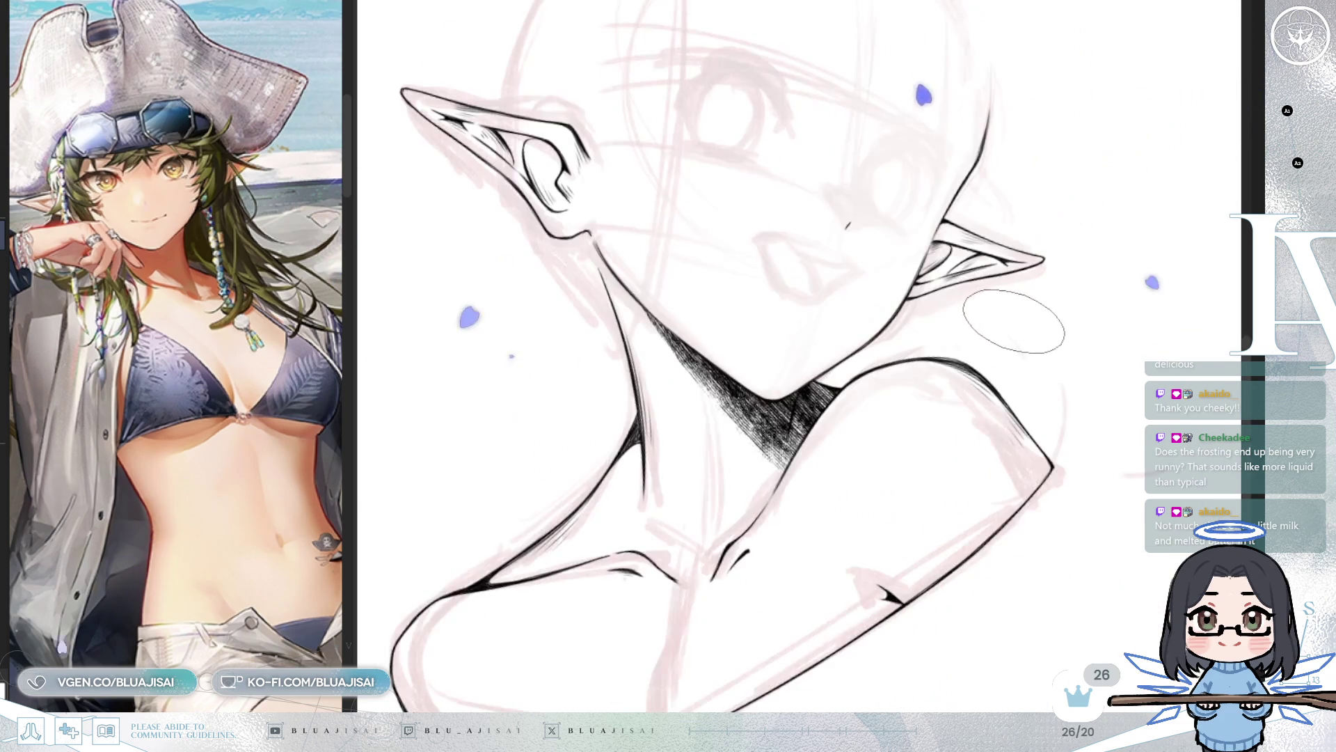
{"action": "key", "text": "End"}
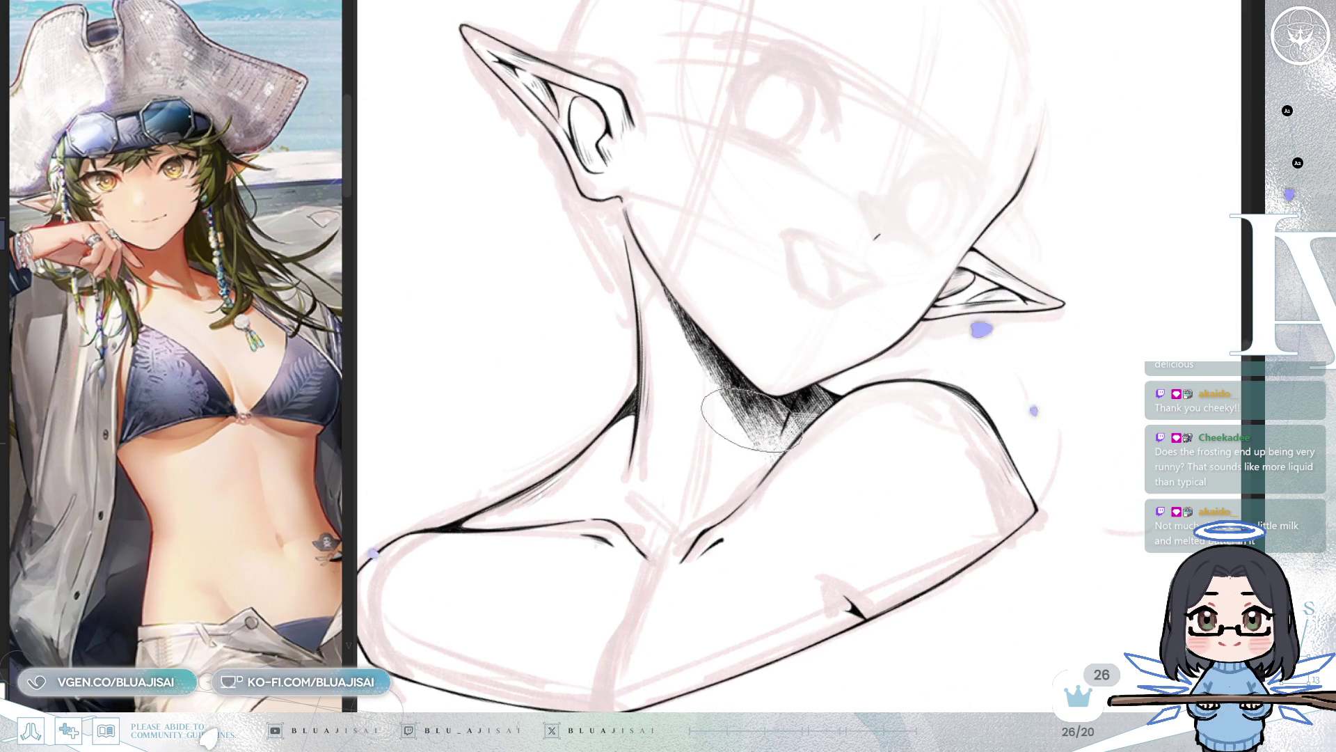
{"action": "scroll", "coordinate": [787, 395], "scroll_direction": "up", "scroll_amount": 1}
{"action": "left_click_drag", "start_coordinate": [811, 414], "coordinate": [778, 459]}
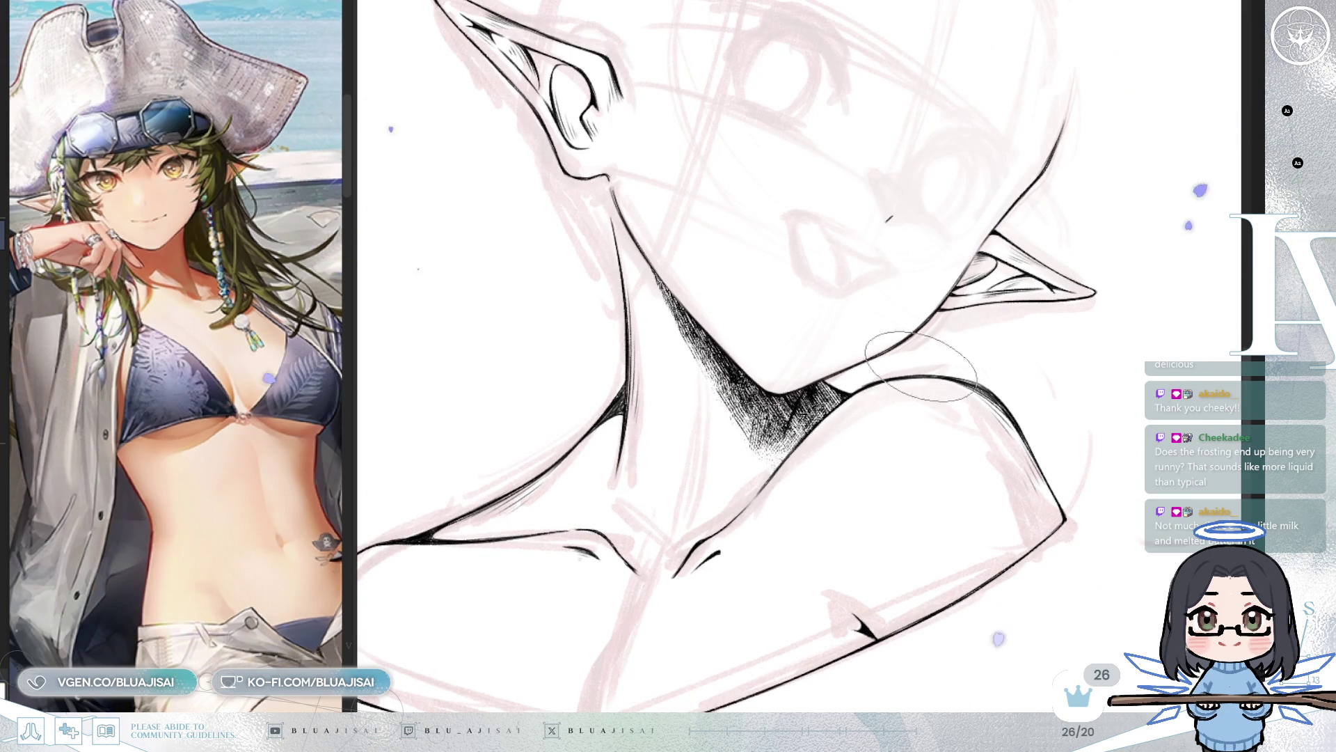
{"action": "scroll", "coordinate": [899, 378], "scroll_direction": "down", "scroll_amount": 2}
Step: Rotate, mirror and zoom the canvas to review the whole bust
{"action": "key", "text": "minus"}
{"action": "key", "text": "minus"}
{"action": "key", "text": "minus"}
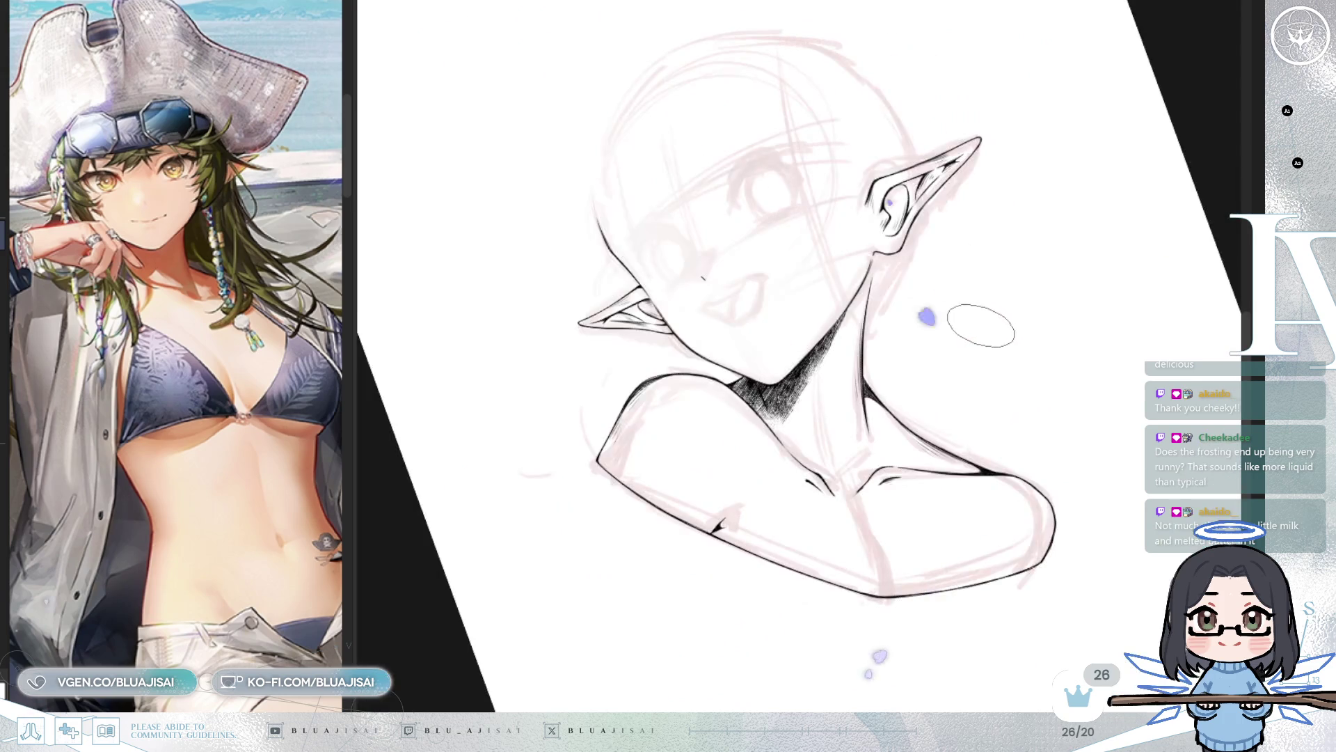
{"action": "key", "text": "h"}
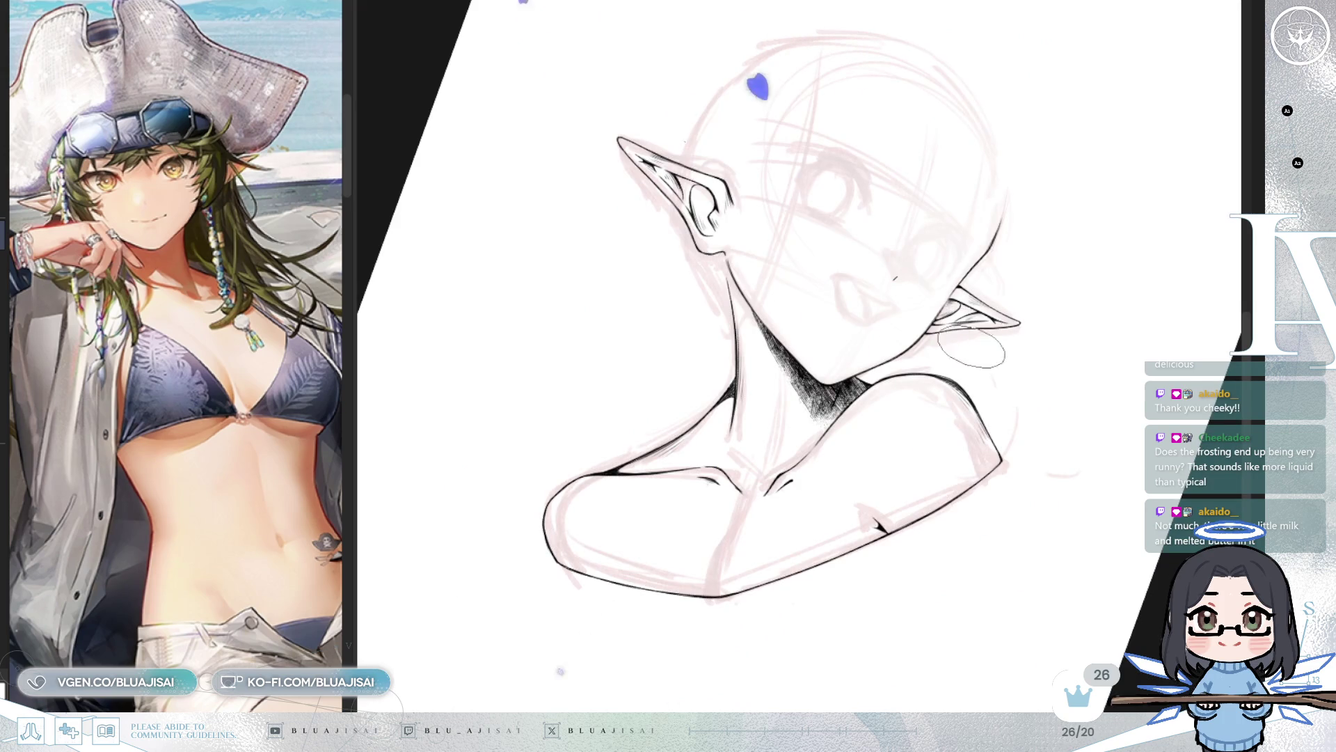
{"action": "key", "text": "minus"}
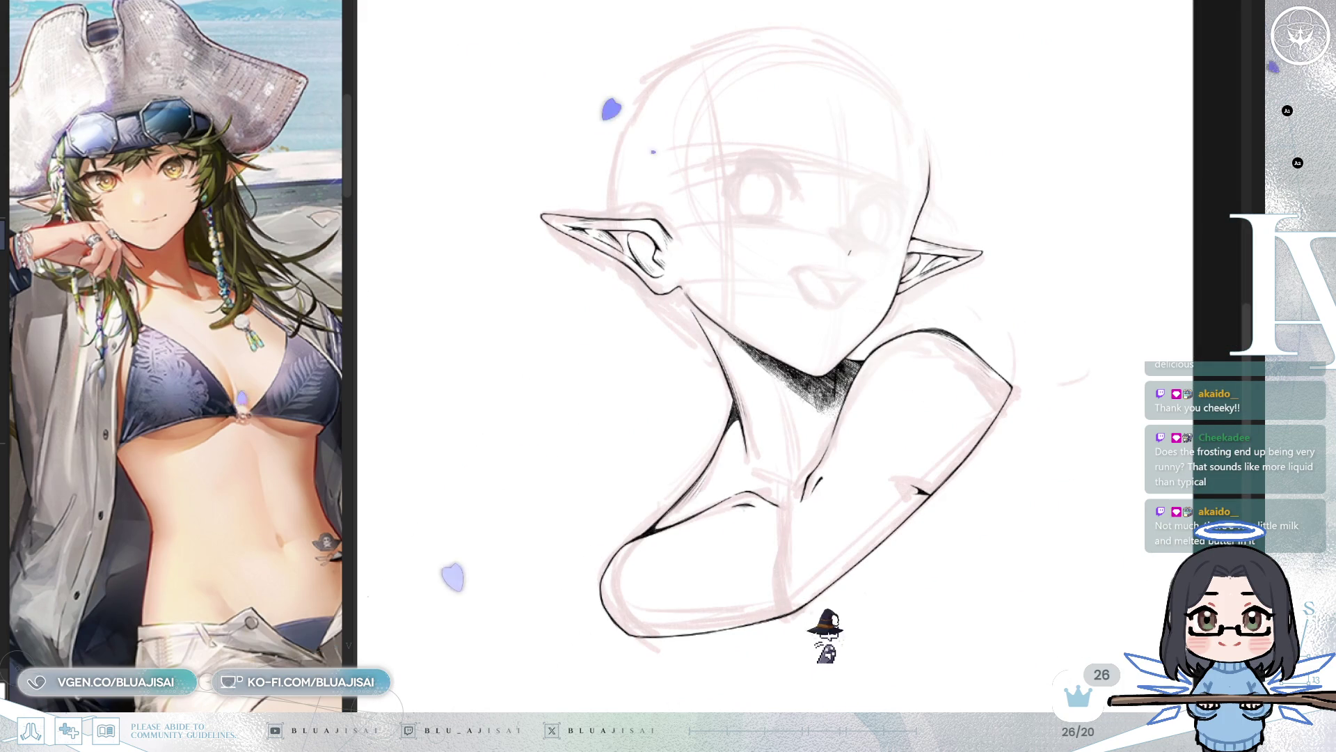
{"action": "scroll", "coordinate": [943, 398], "scroll_direction": "up", "scroll_amount": 2}
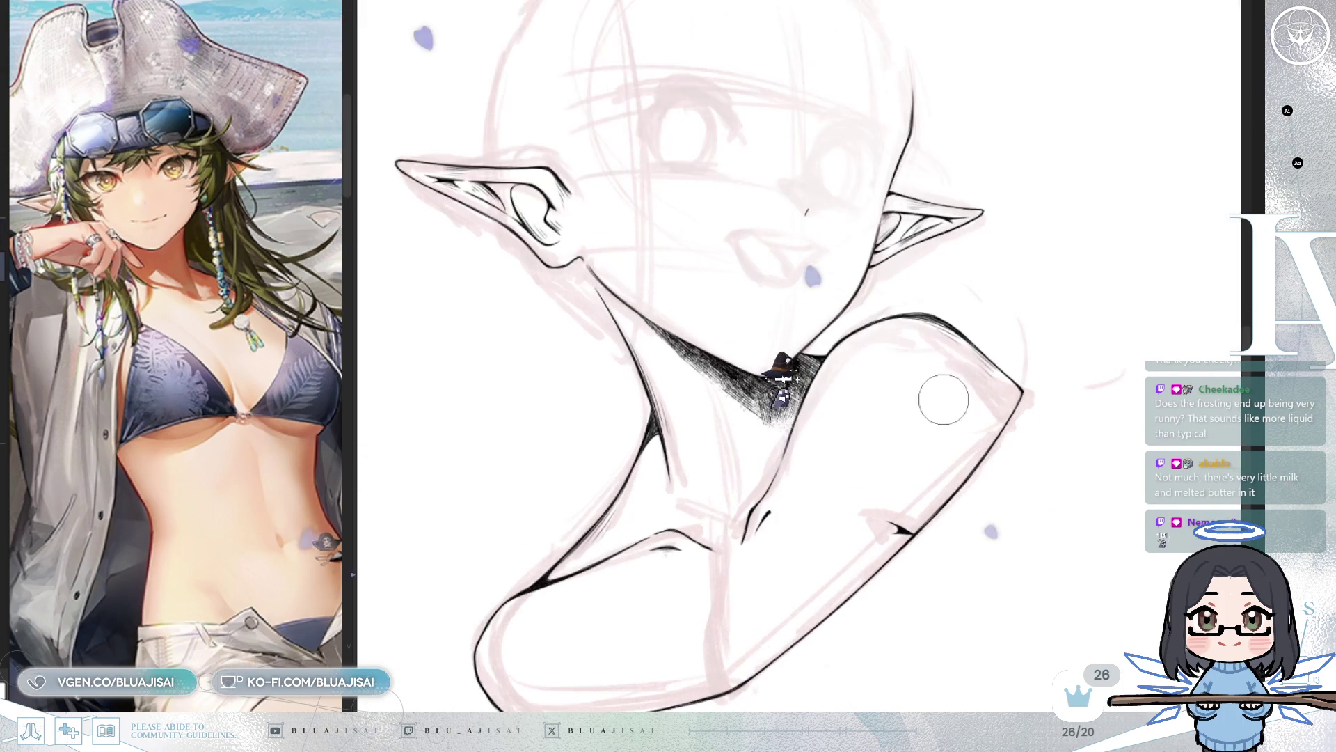
{"action": "scroll", "coordinate": [735, 387], "scroll_direction": "up", "scroll_amount": 2}
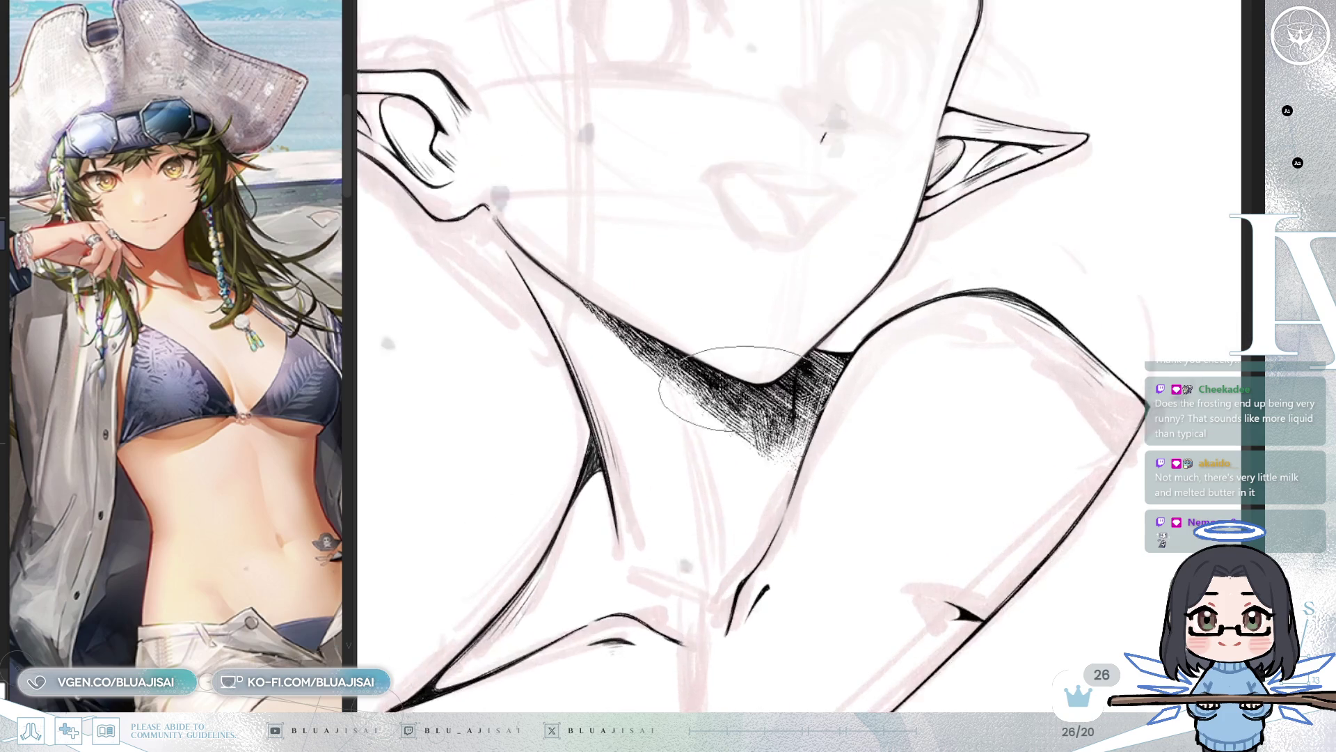
{"action": "scroll", "coordinate": [735, 387], "scroll_direction": "up", "scroll_amount": 3}
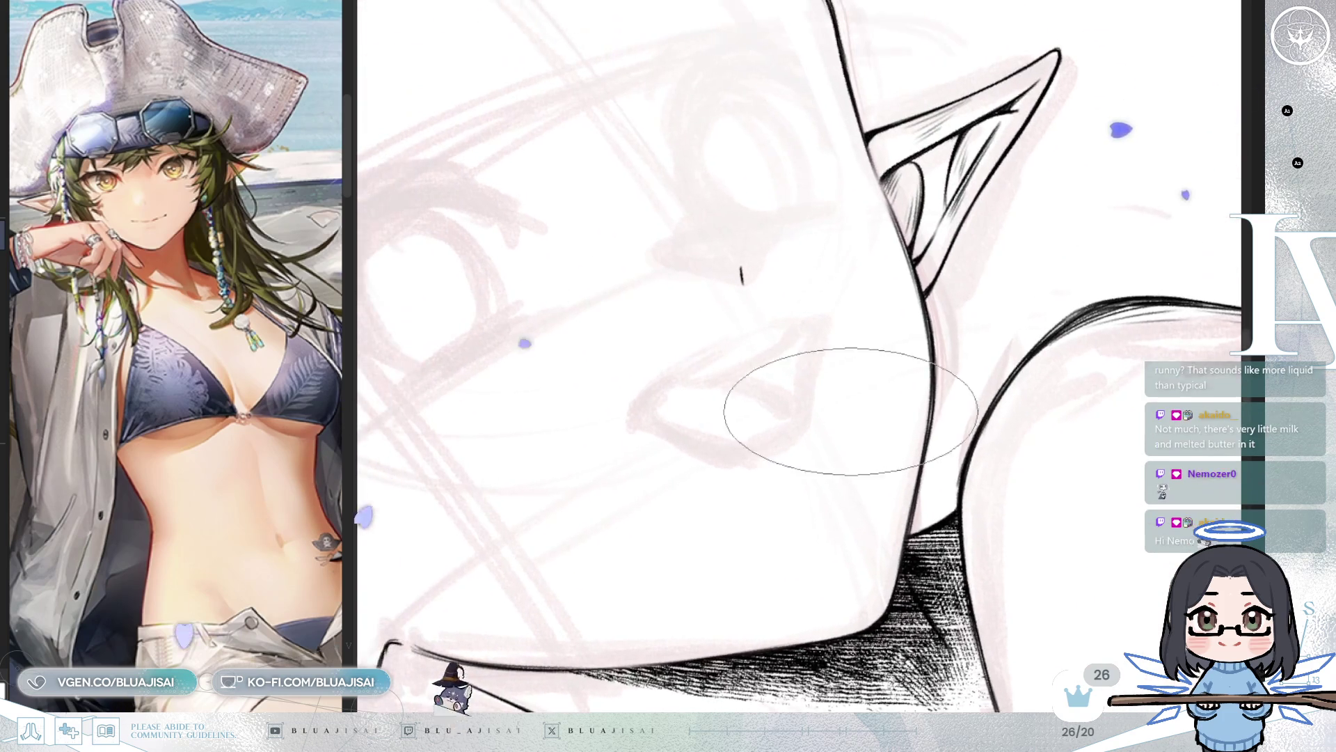
Step: Ink the open mouth's upper lip line, discarding a bad side stroke
{"action": "mouse_move", "coordinate": [621, 416]}
{"action": "left_mouse_down"}
{"action": "mouse_move", "coordinate": [744, 333]}
{"action": "mouse_move", "coordinate": [840, 323]}
{"action": "left_mouse_up"}
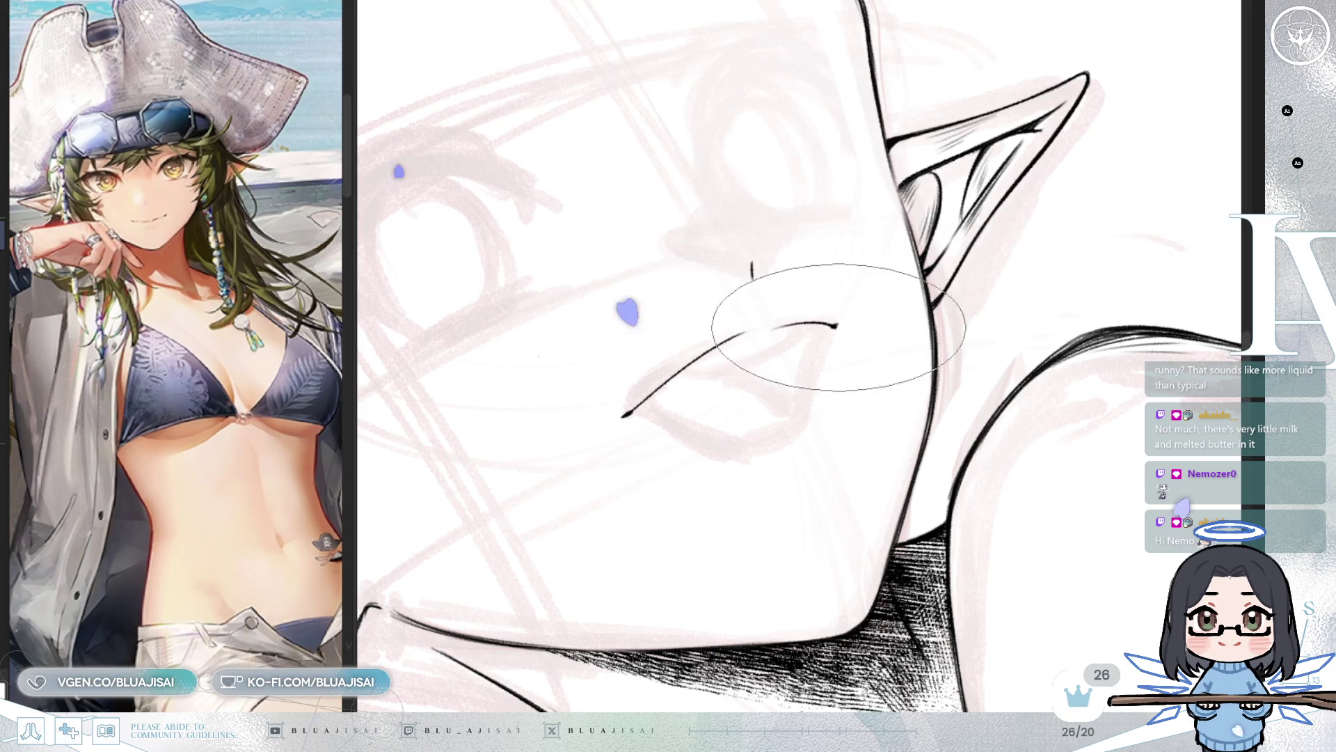
{"action": "key", "text": "h"}
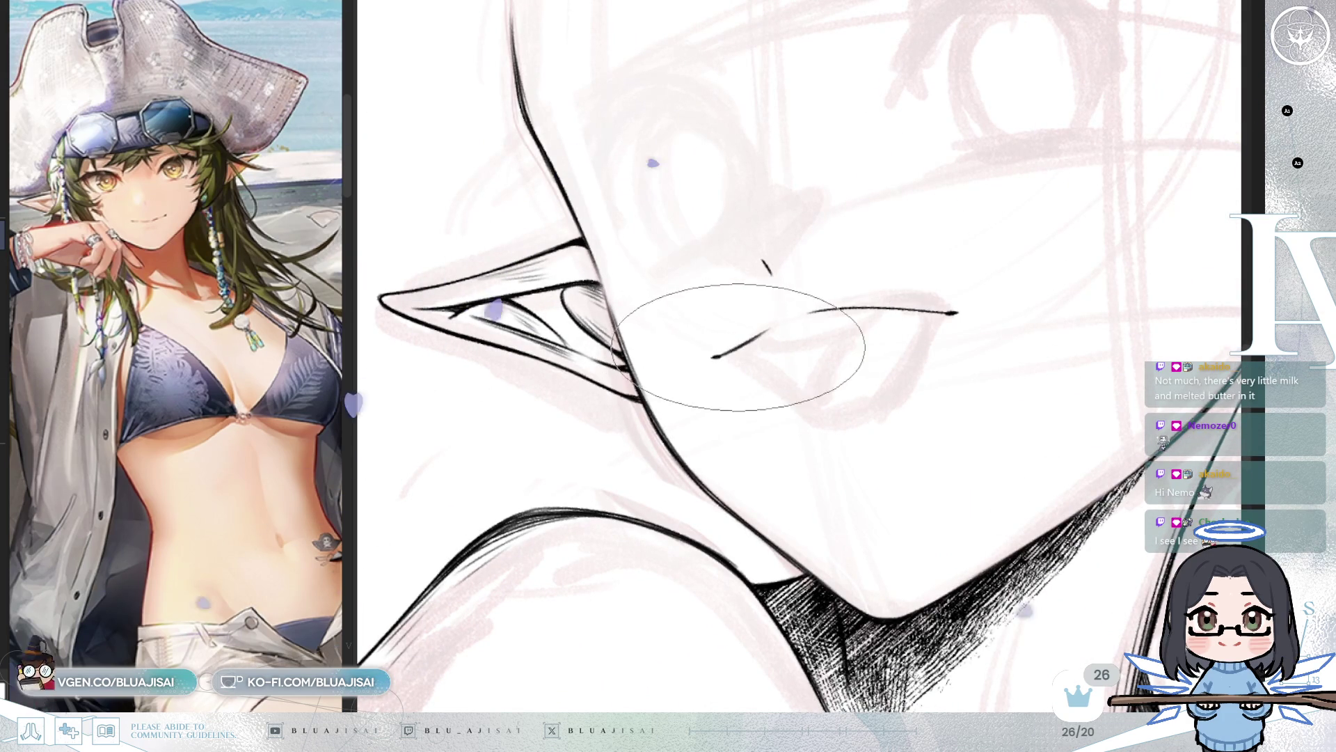
{"action": "left_click_drag", "start_coordinate": [954, 313], "coordinate": [892, 394]}
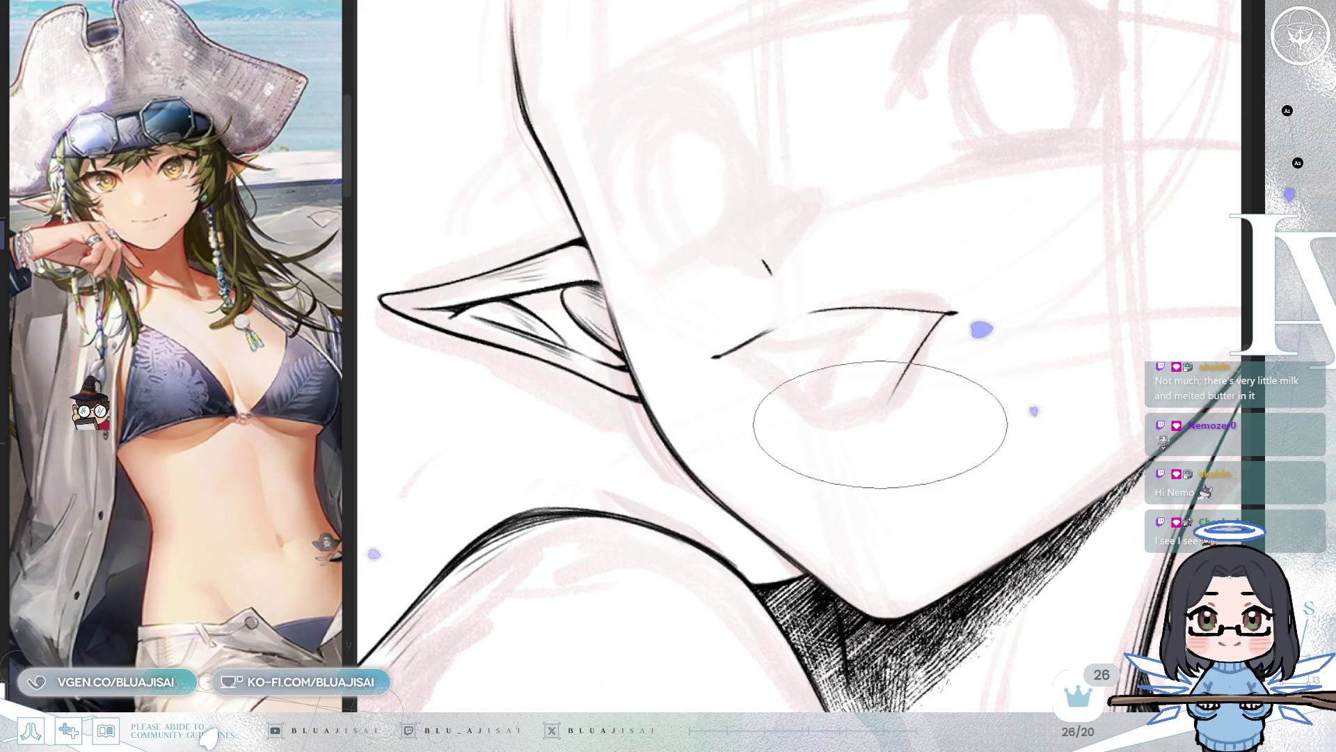
{"action": "key", "text": "ctrl+z"}
{"action": "key", "text": "h"}
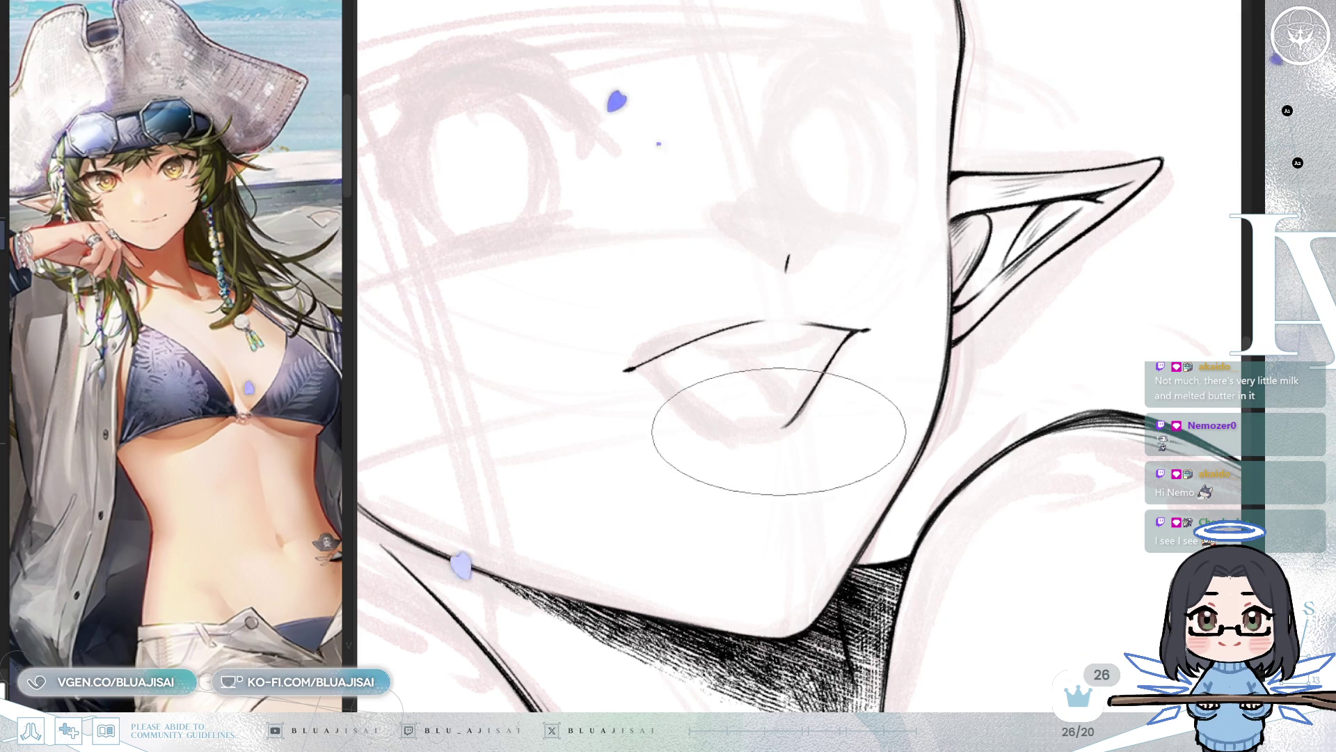
{"action": "key", "text": "h"}
Step: Draw the lower lip curve up to the mouth's corner
{"action": "left_click_drag", "start_coordinate": [812, 426], "coordinate": [857, 434]}
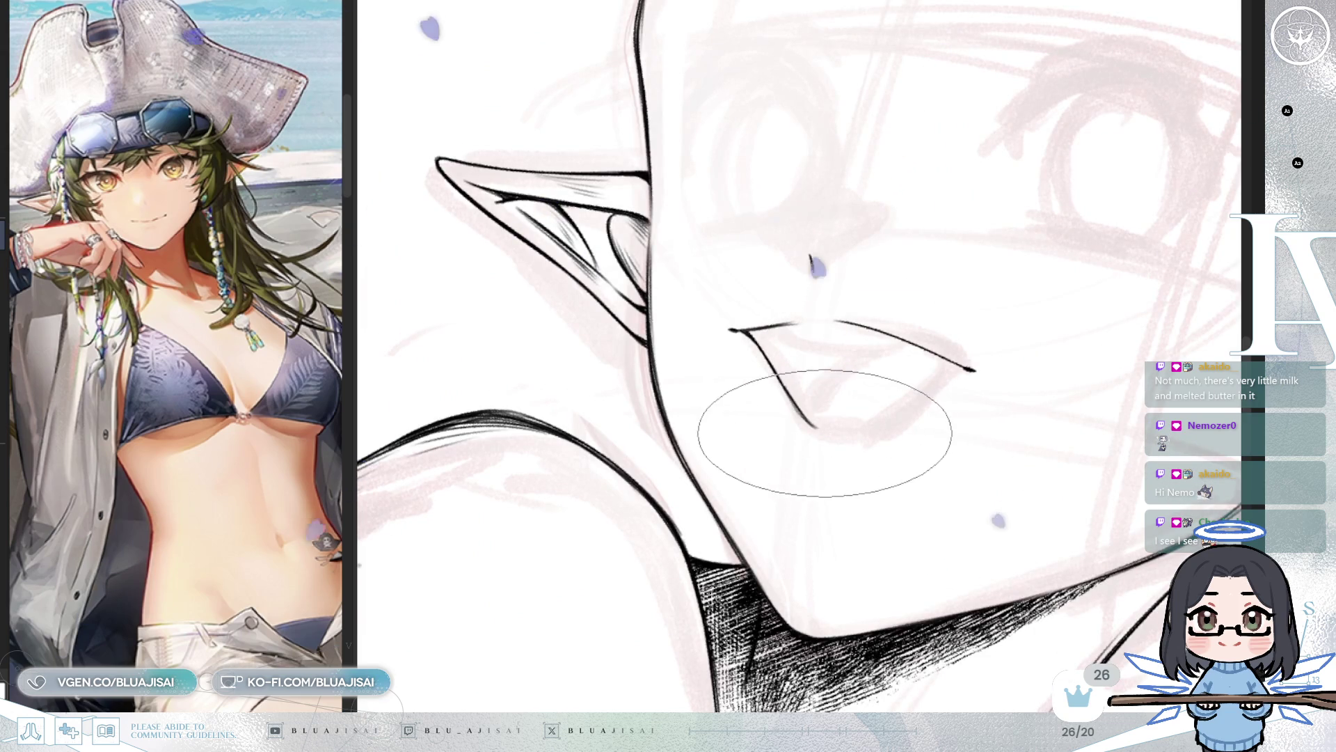
{"action": "left_click_drag", "start_coordinate": [873, 428], "coordinate": [952, 375]}
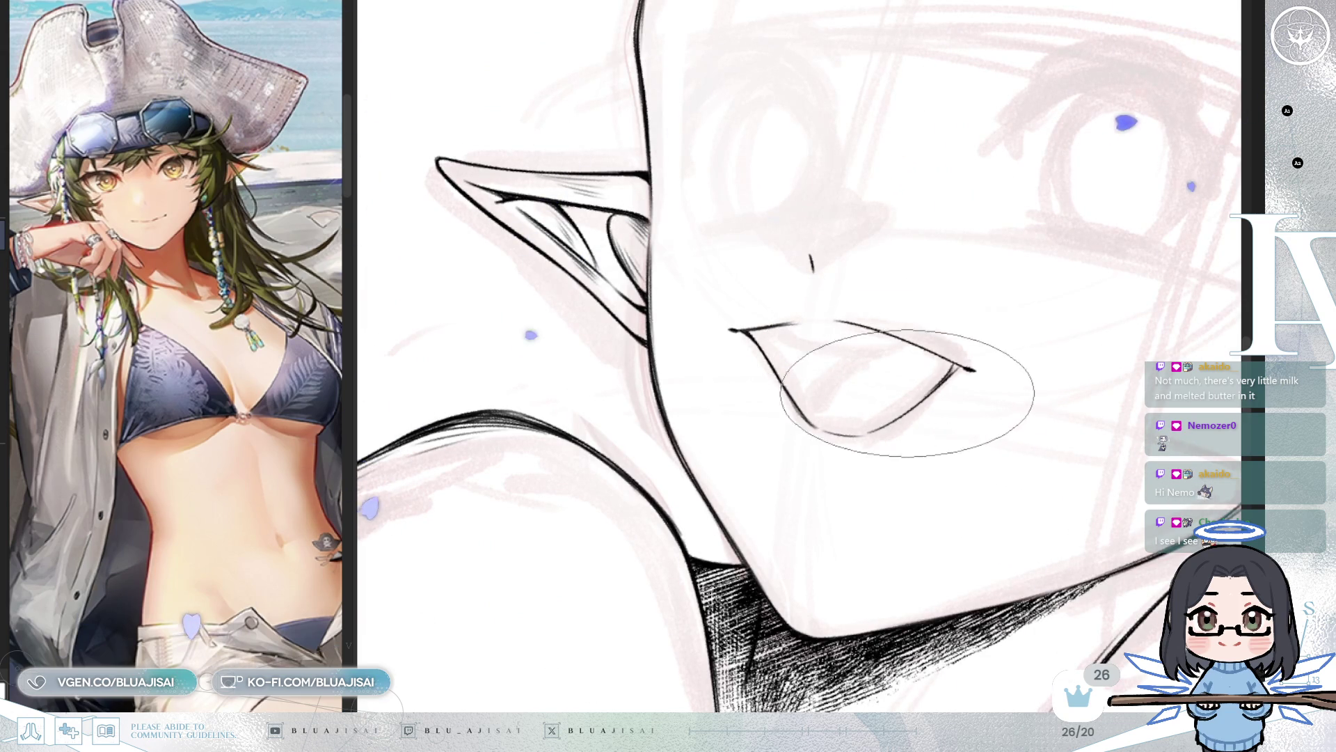
{"action": "key", "text": "m"}
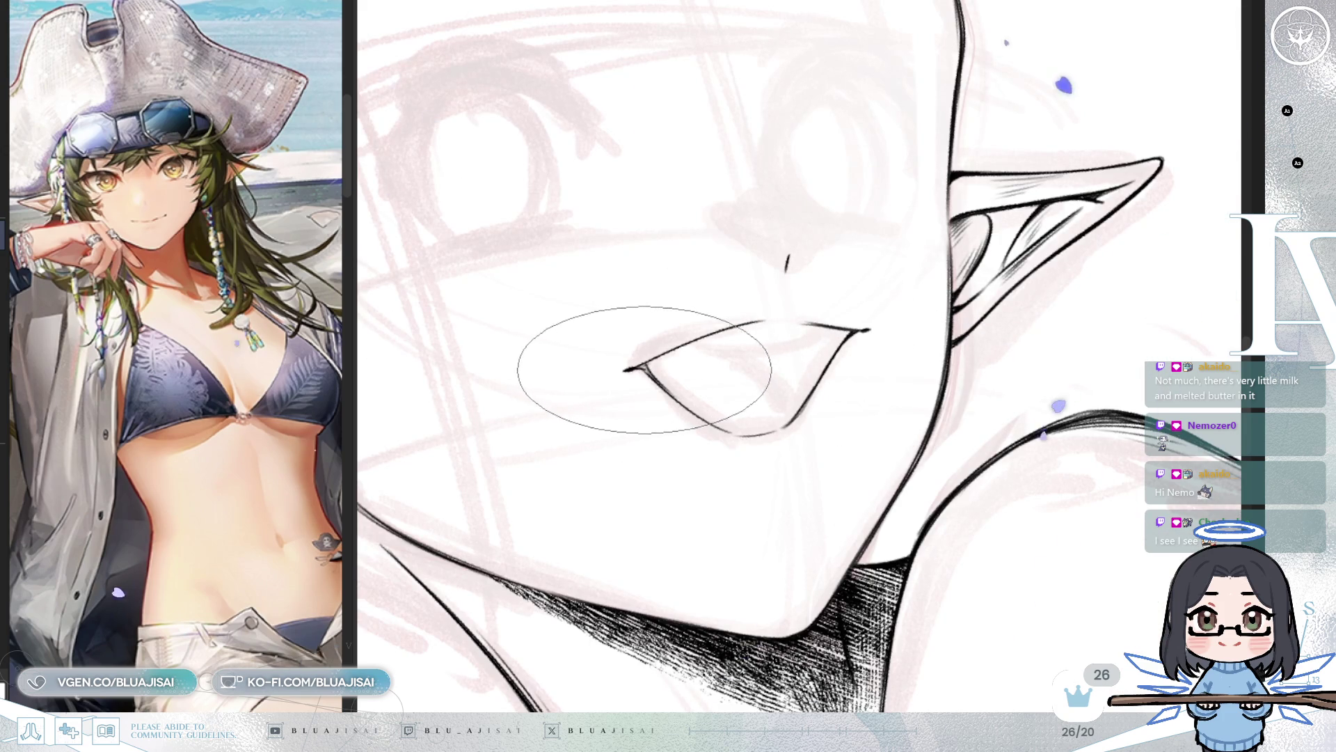
{"action": "left_click_drag", "start_coordinate": [663, 384], "coordinate": [746, 215]}
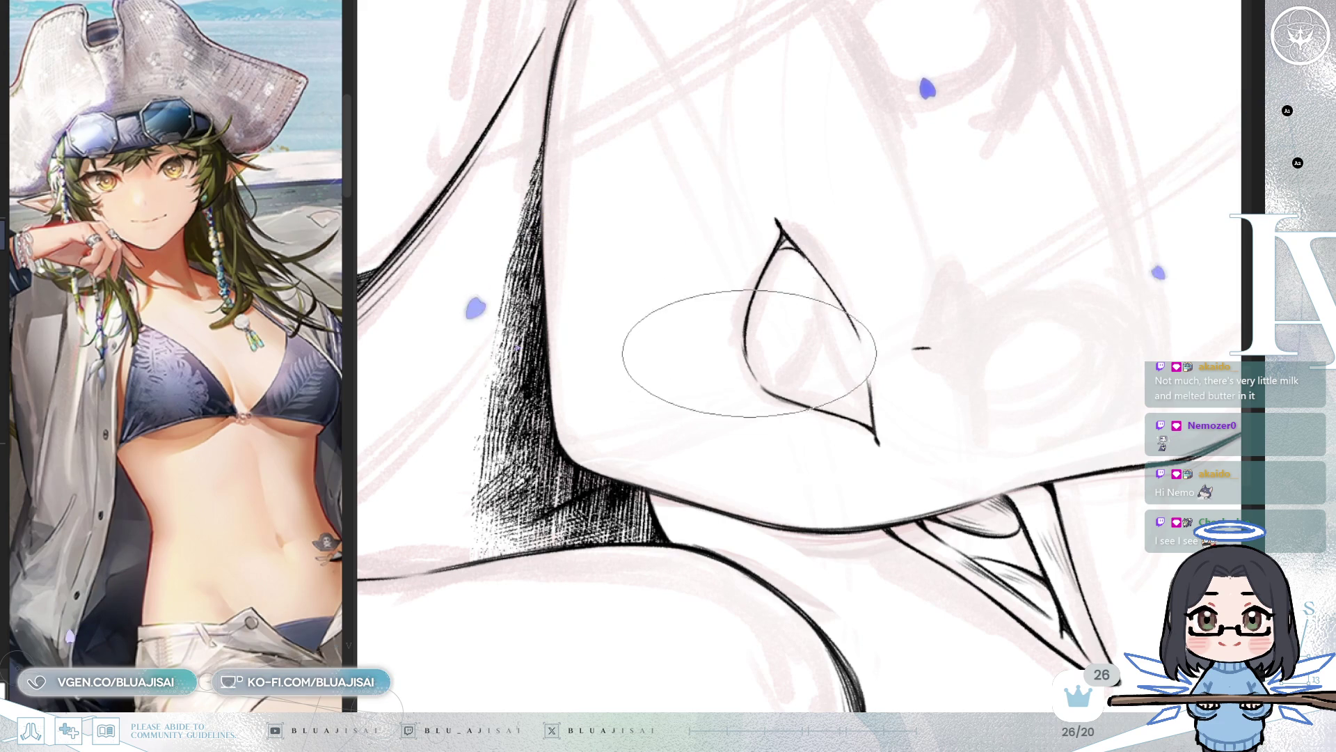
{"action": "mouse_move", "coordinate": [769, 278]}
{"action": "left_mouse_down"}
{"action": "mouse_move", "coordinate": [784, 260]}
{"action": "mouse_move", "coordinate": [760, 264]}
{"action": "left_mouse_up"}
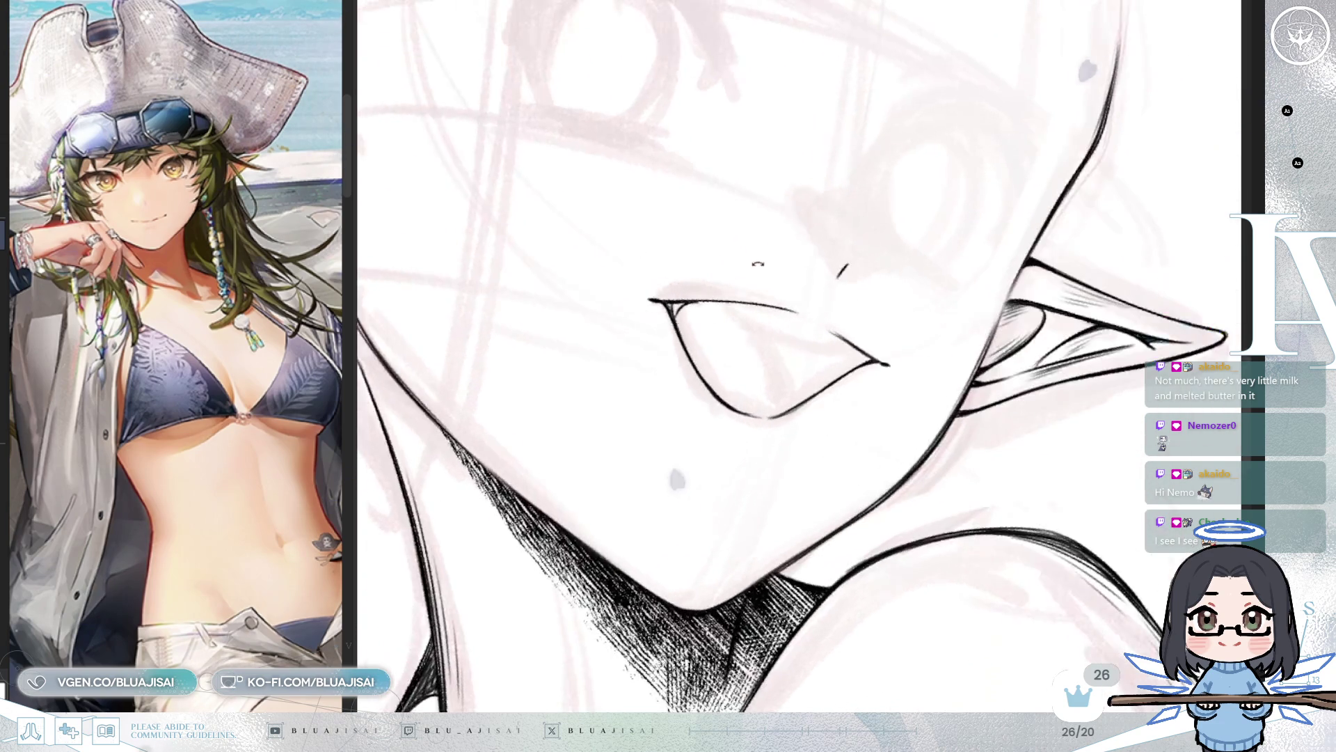
Step: Lengthen the inner lip line beneath the upper lip so it tapers to a thin tip
{"action": "scroll", "coordinate": [760, 264], "scroll_direction": "up", "scroll_amount": 3}
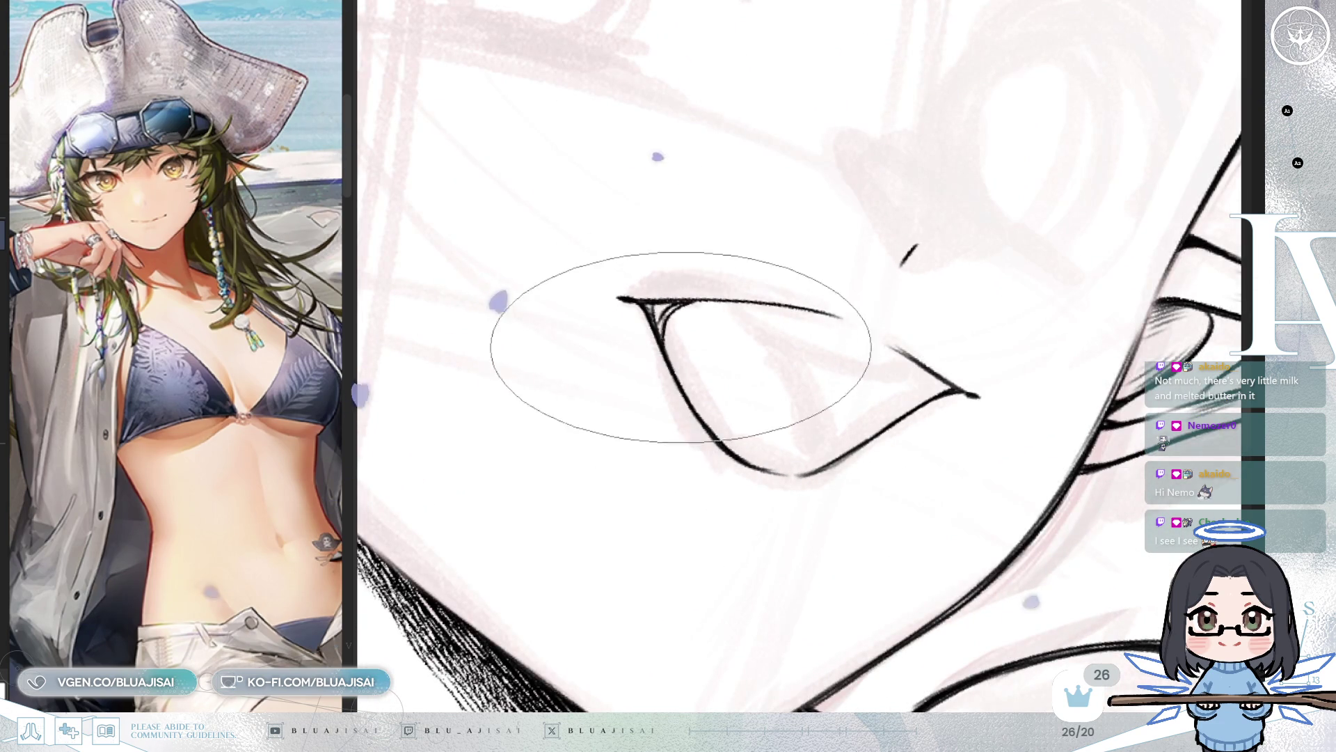
{"action": "key", "text": "h"}
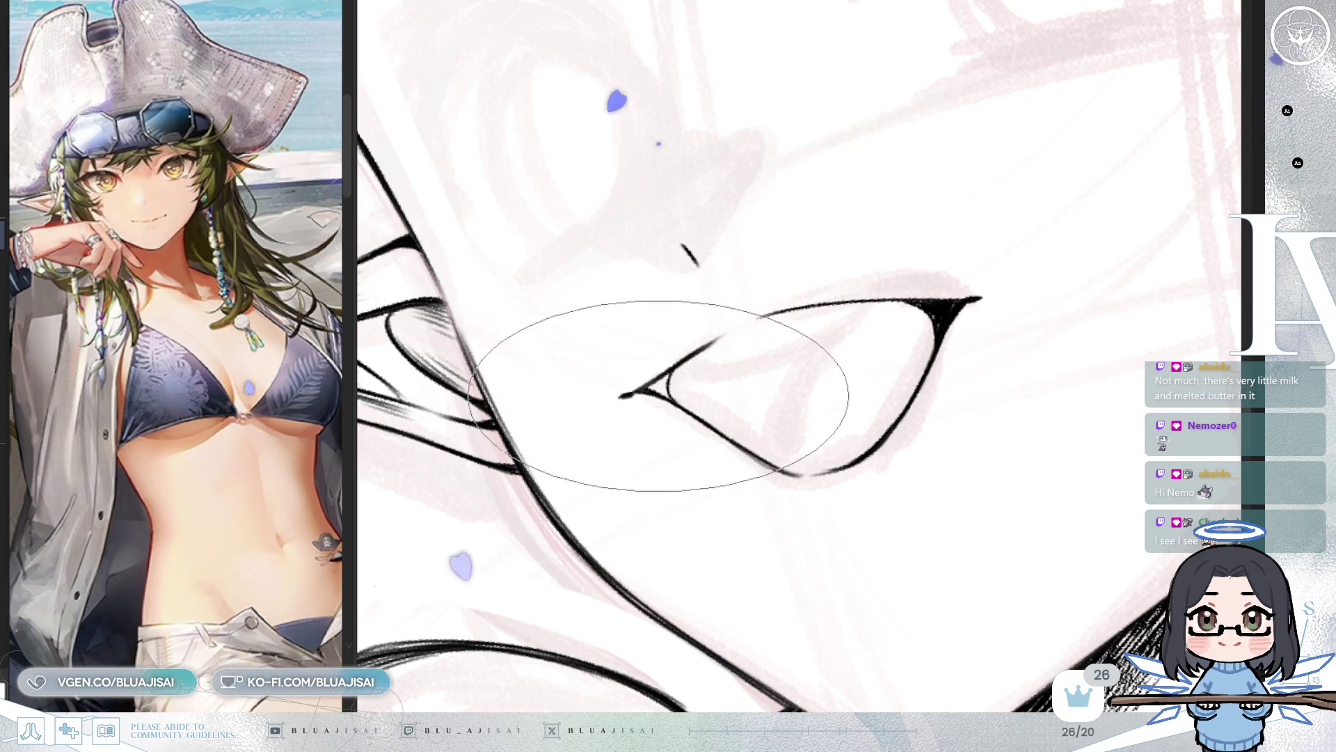
{"action": "key", "text": "h"}
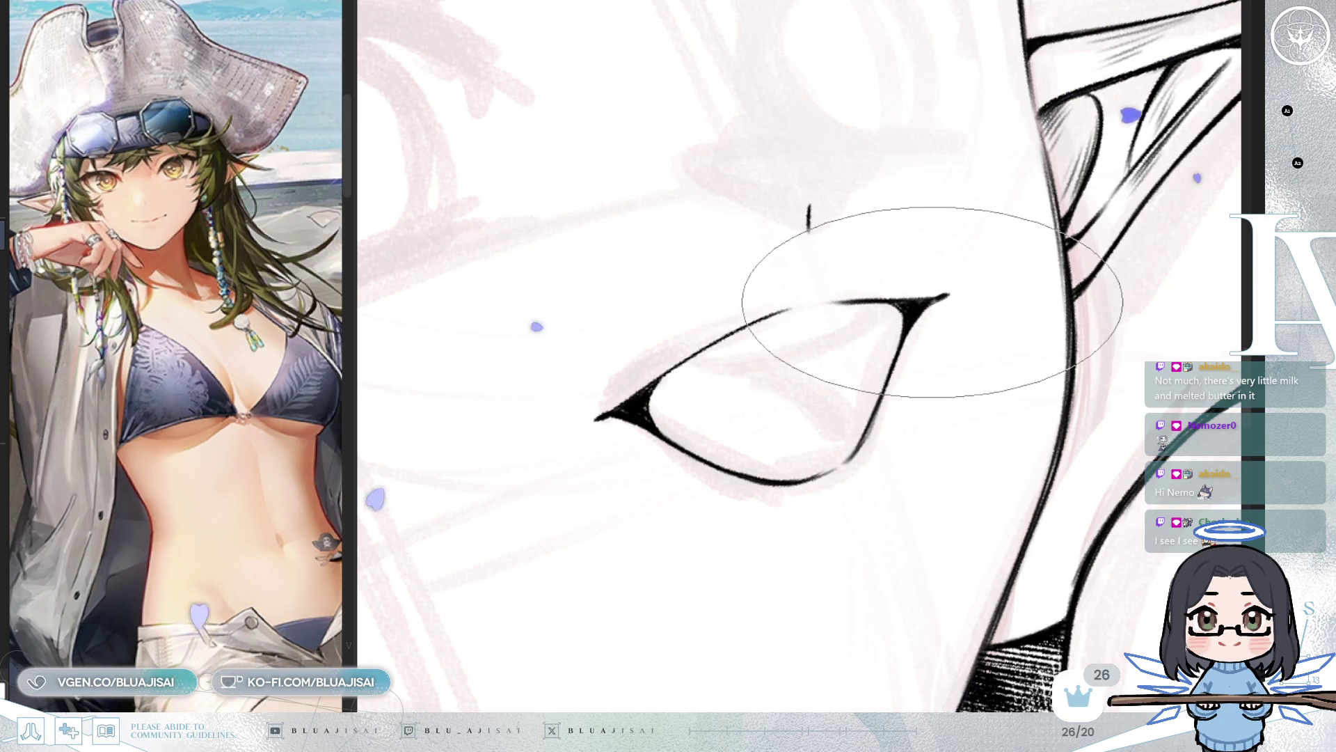
{"action": "key", "text": "Delete"}
{"action": "key", "text": "Delete"}
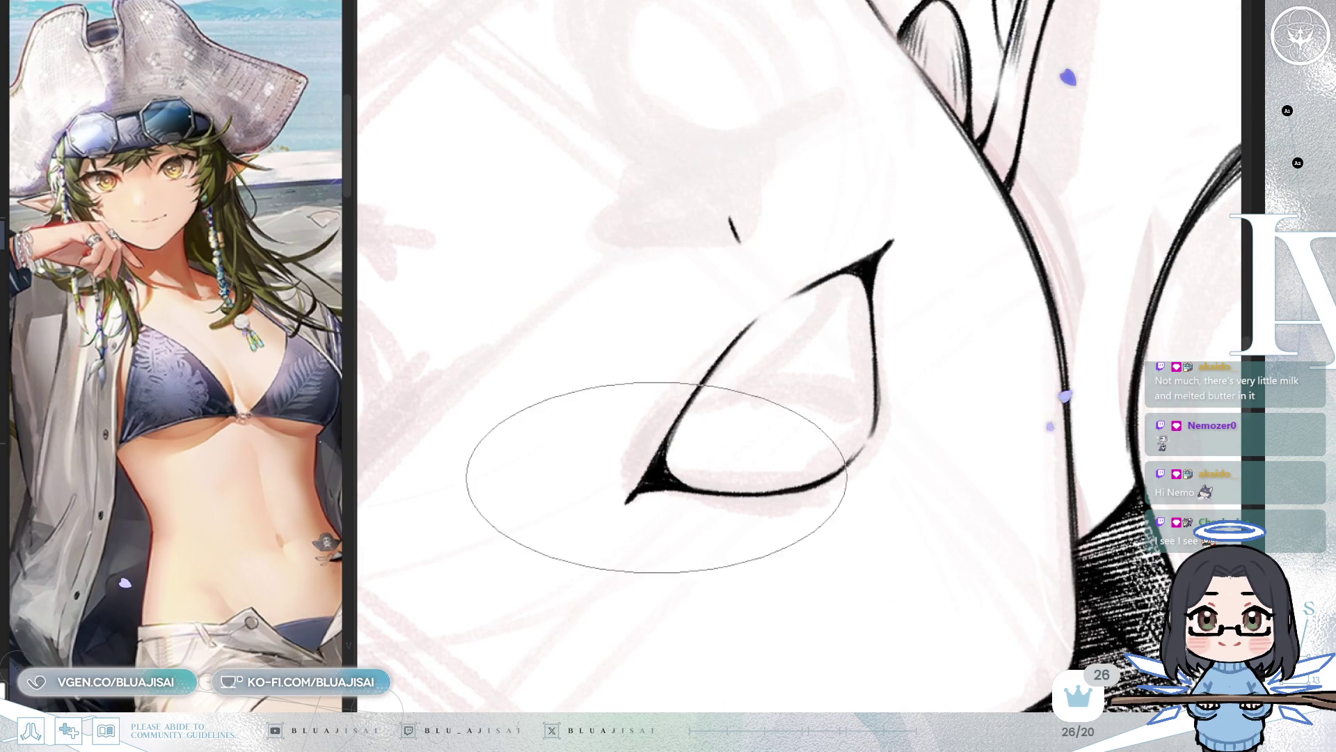
{"action": "key", "text": "End"}
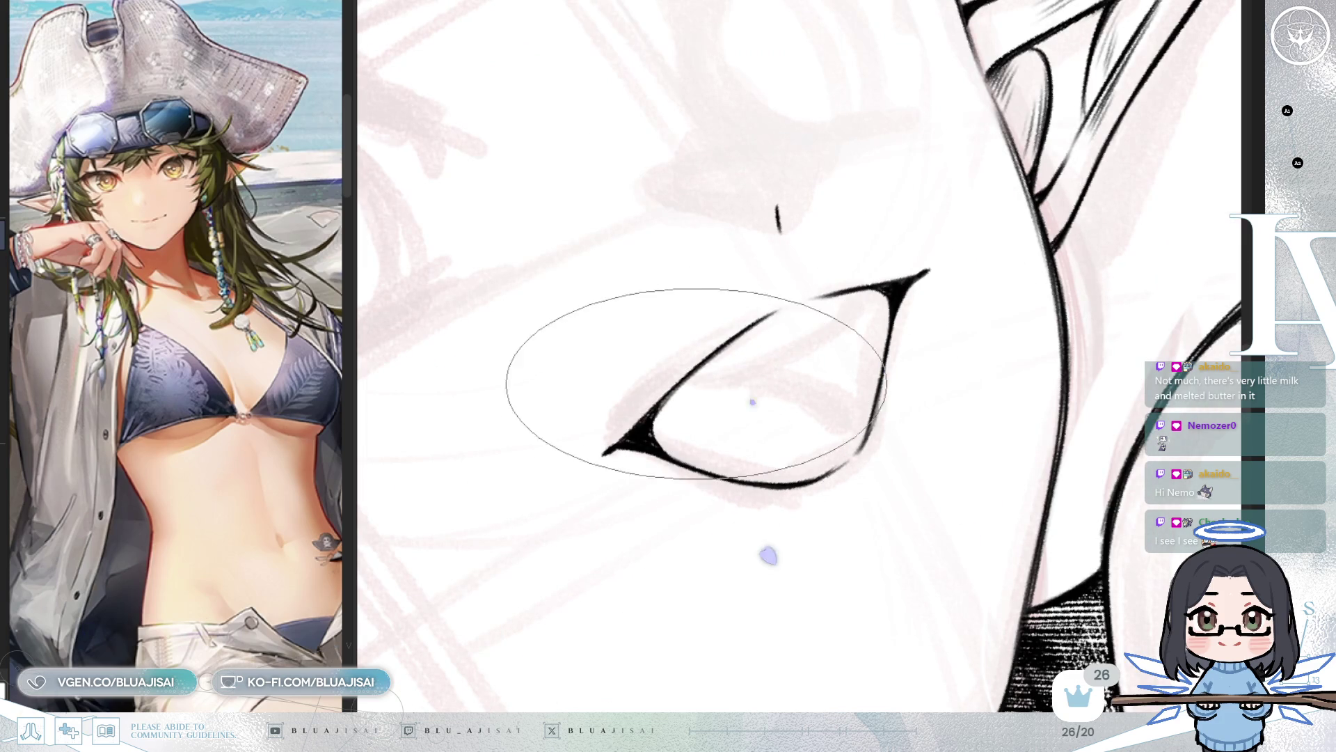
{"action": "left_click_drag", "start_coordinate": [691, 390], "coordinate": [843, 301]}
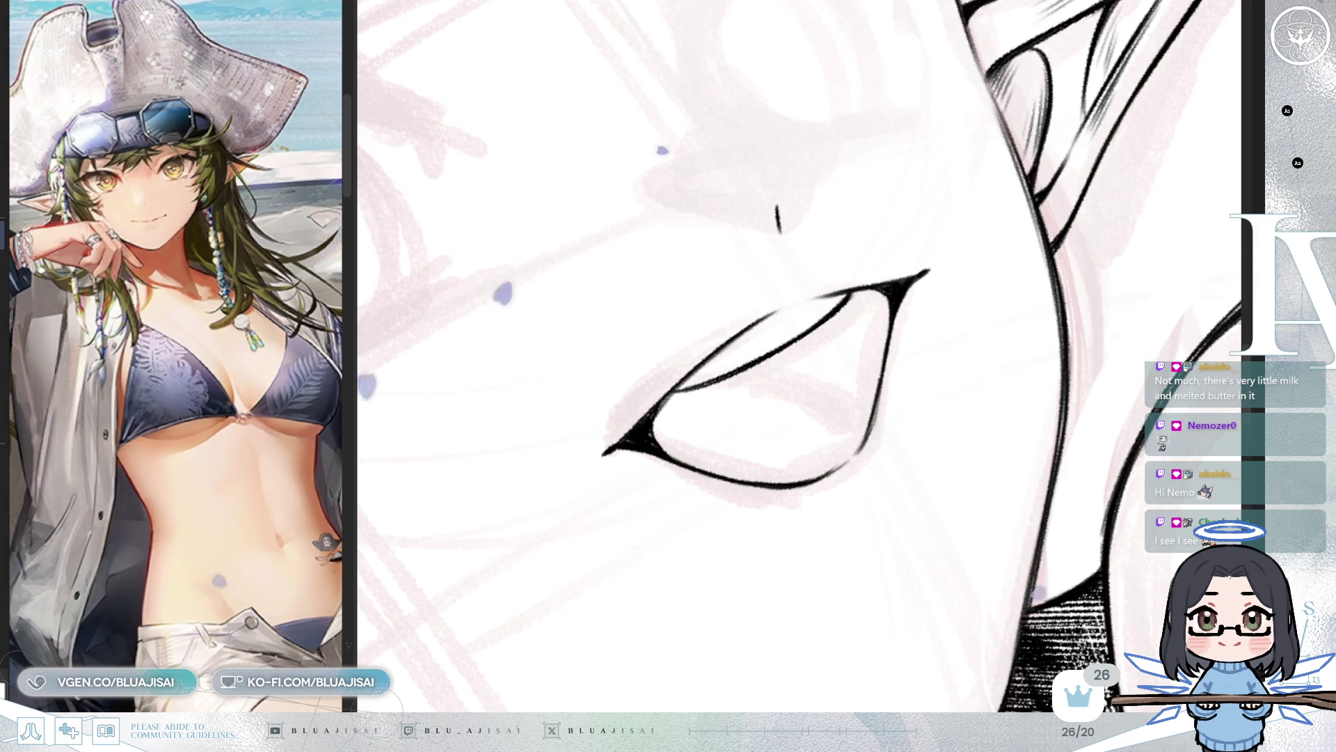
Step: Draw a longer curved tongue line inside the open mouth
{"action": "key", "text": "End"}
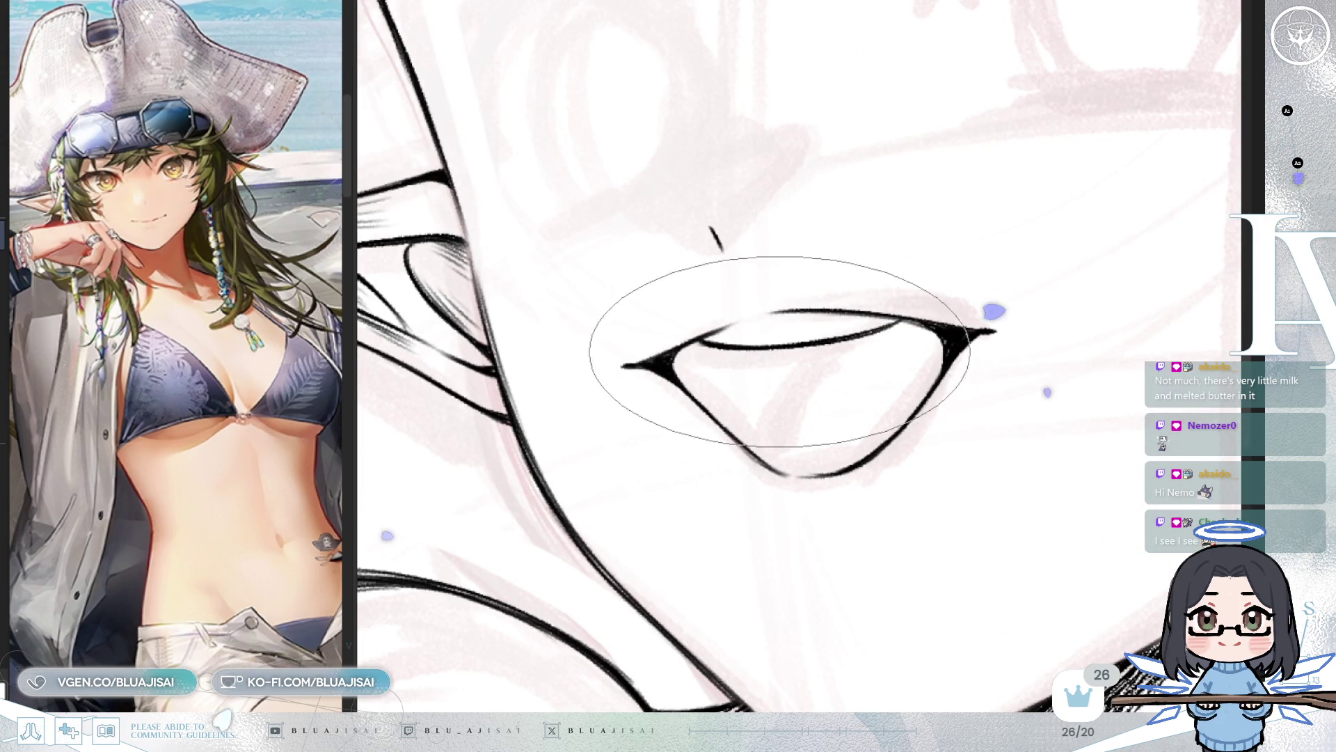
{"action": "left_click_drag", "start_coordinate": [801, 346], "coordinate": [737, 425]}
{"action": "key", "text": "ctrl+z"}
{"action": "left_click_drag", "start_coordinate": [809, 343], "coordinate": [732, 430]}
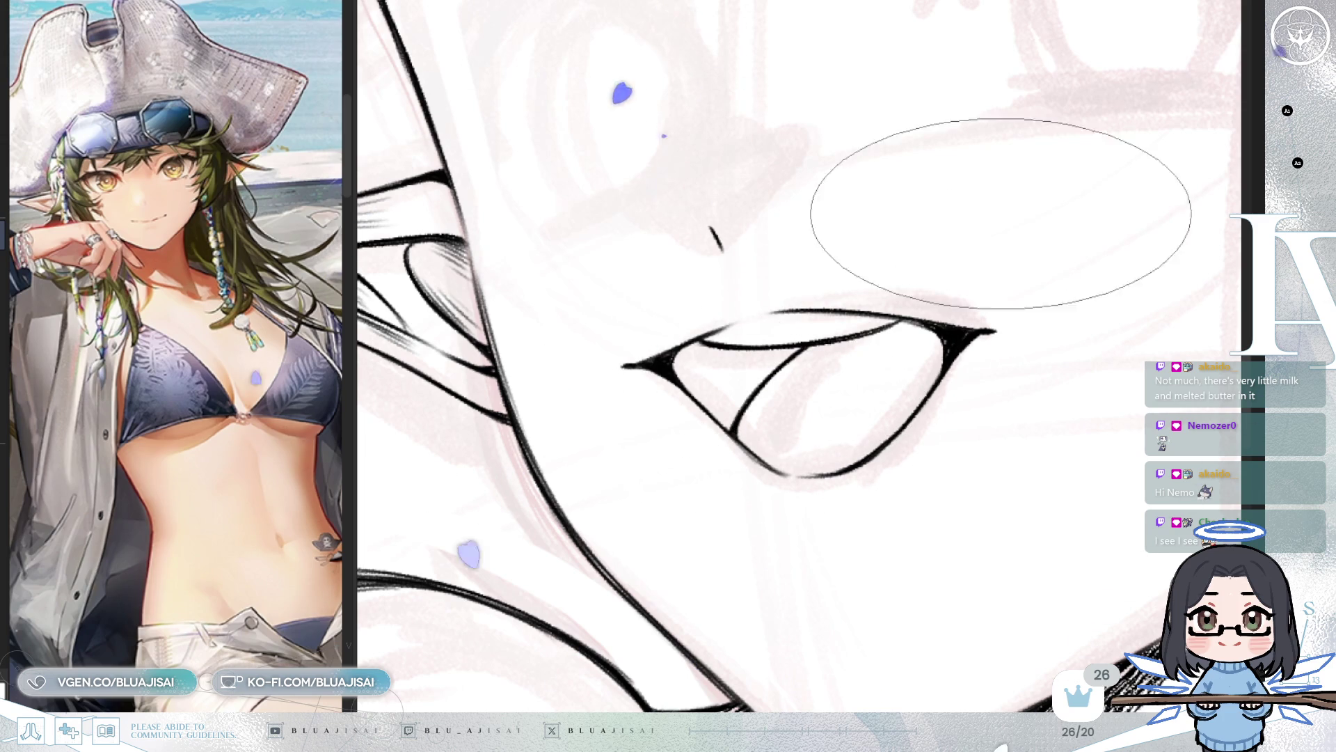
Step: Hatch fine shading into the mouth's left inner corner and zoom out to view the face
{"action": "mouse_move", "coordinate": [704, 350]}
{"action": "left_mouse_down"}
{"action": "mouse_move", "coordinate": [692, 380]}
{"action": "mouse_move", "coordinate": [703, 386]}
{"action": "mouse_move", "coordinate": [716, 355]}
{"action": "mouse_move", "coordinate": [707, 418]}
{"action": "mouse_move", "coordinate": [724, 348]}
{"action": "mouse_move", "coordinate": [728, 416]}
{"action": "left_mouse_up"}
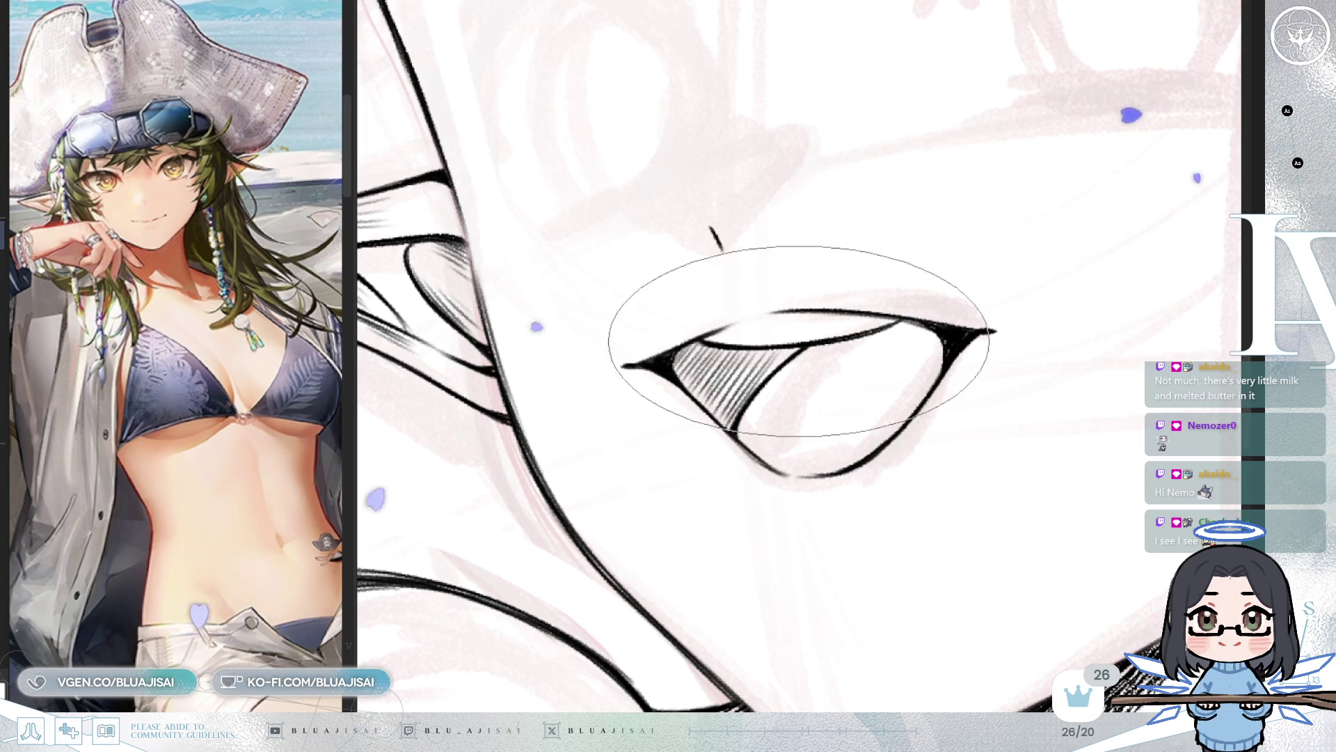
{"action": "scroll", "coordinate": [1014, 271], "scroll_direction": "down", "scroll_amount": 3}
{"action": "scroll", "coordinate": [1103, 248], "scroll_direction": "down", "scroll_amount": 3}
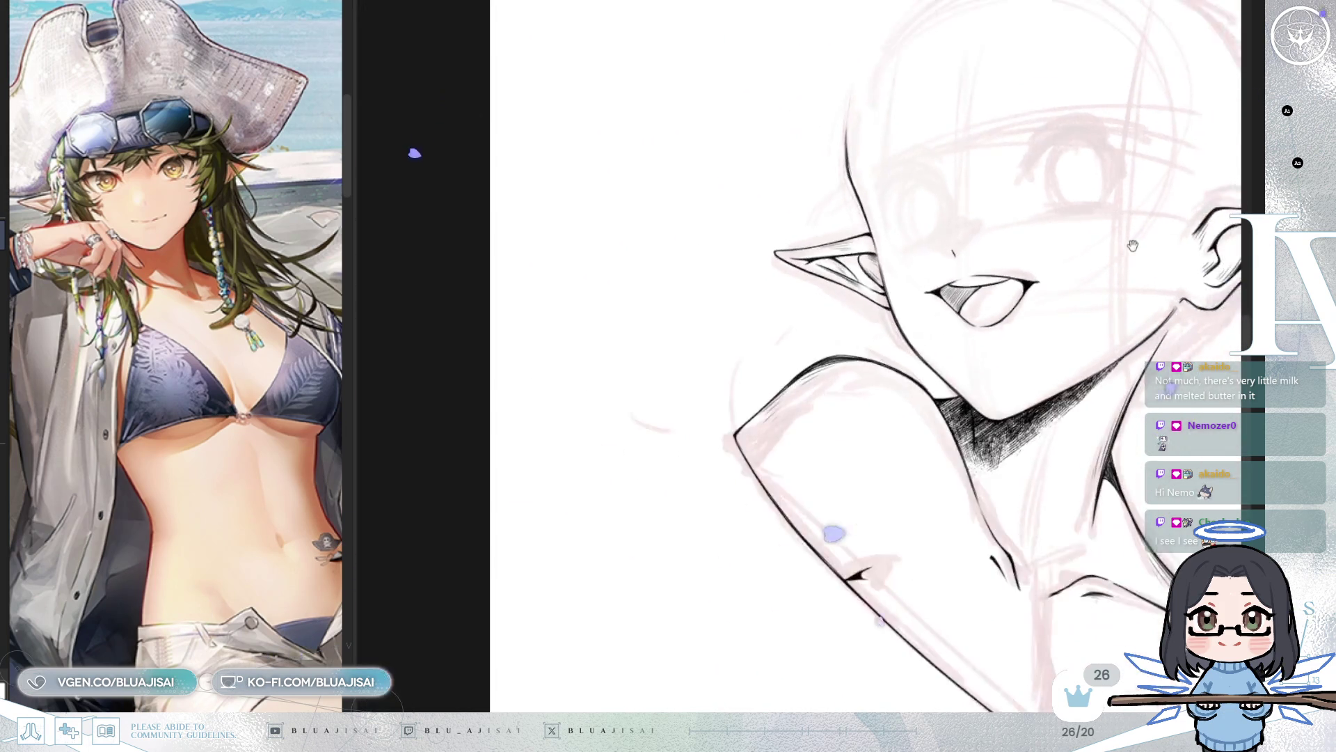
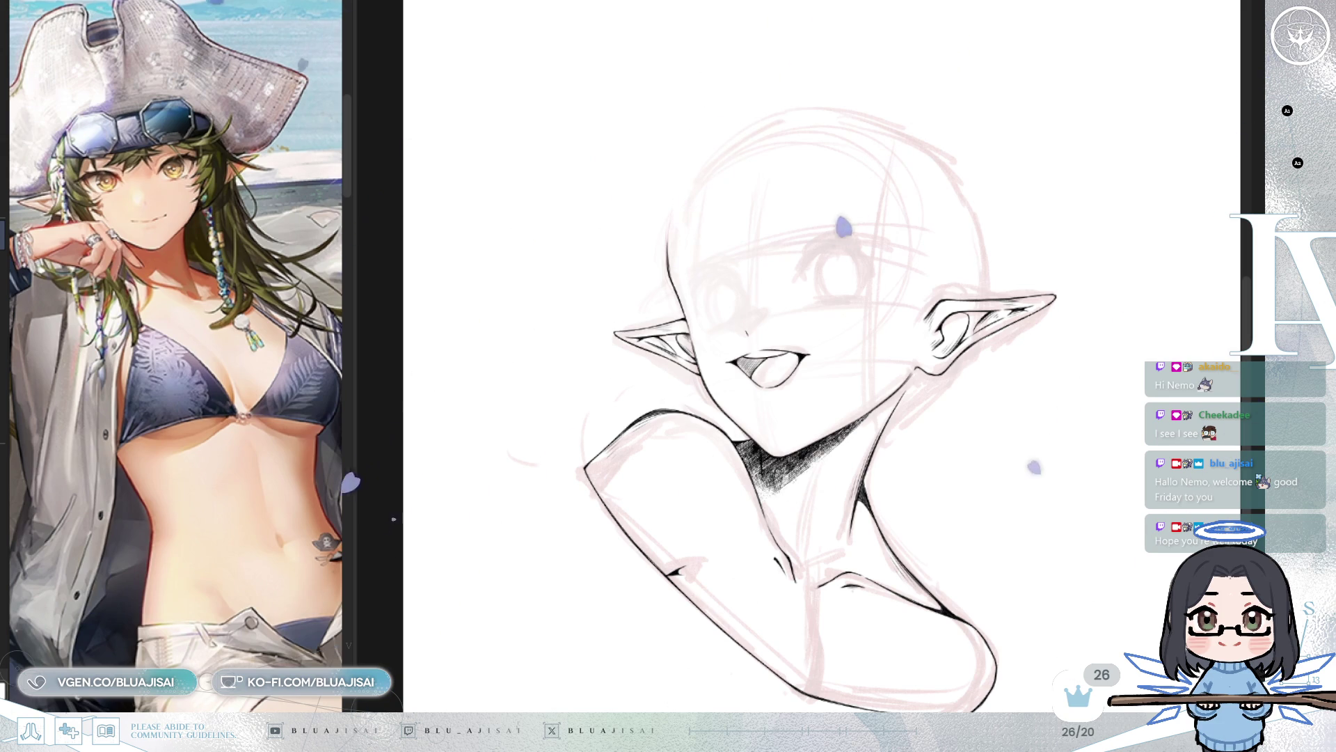
Step: Mirror, rotate and zoom the canvas view to check proportions and frame the face
{"action": "key", "text": "h"}
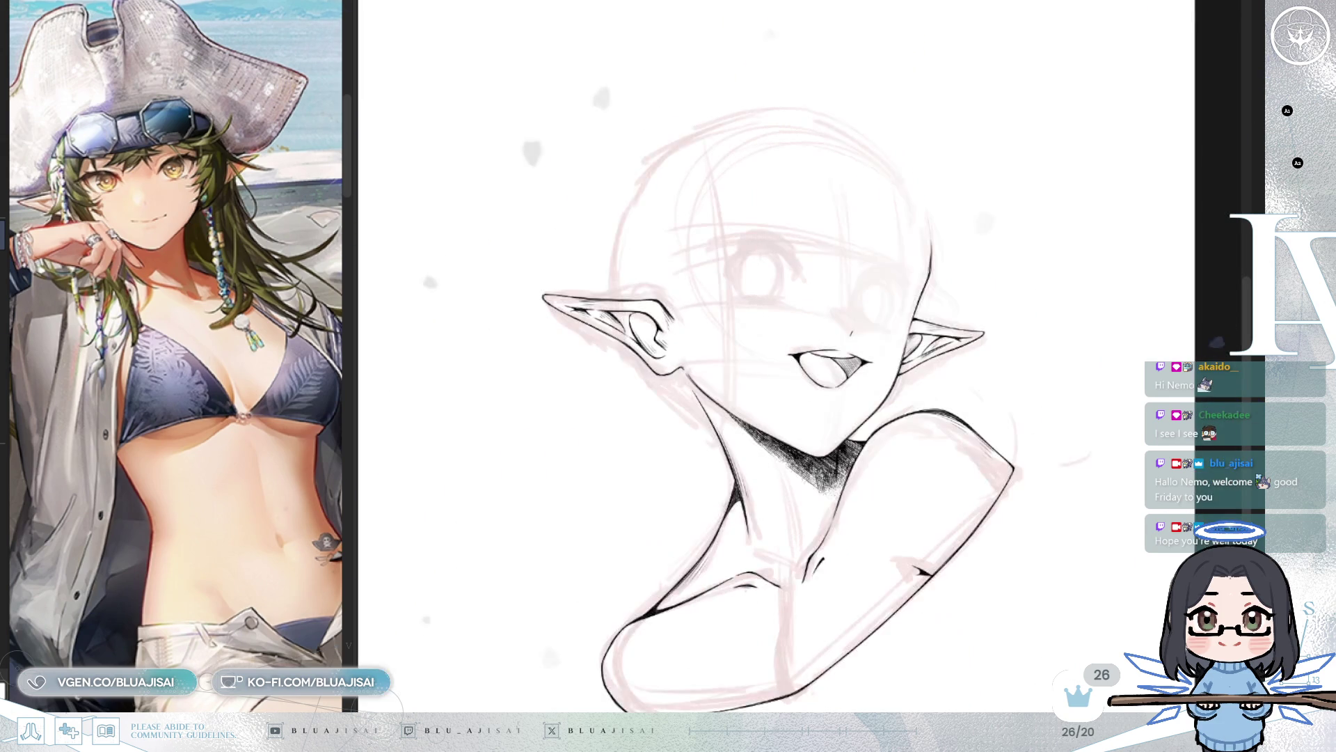
{"action": "scroll", "coordinate": [936, 391], "scroll_direction": "up", "scroll_amount": 5}
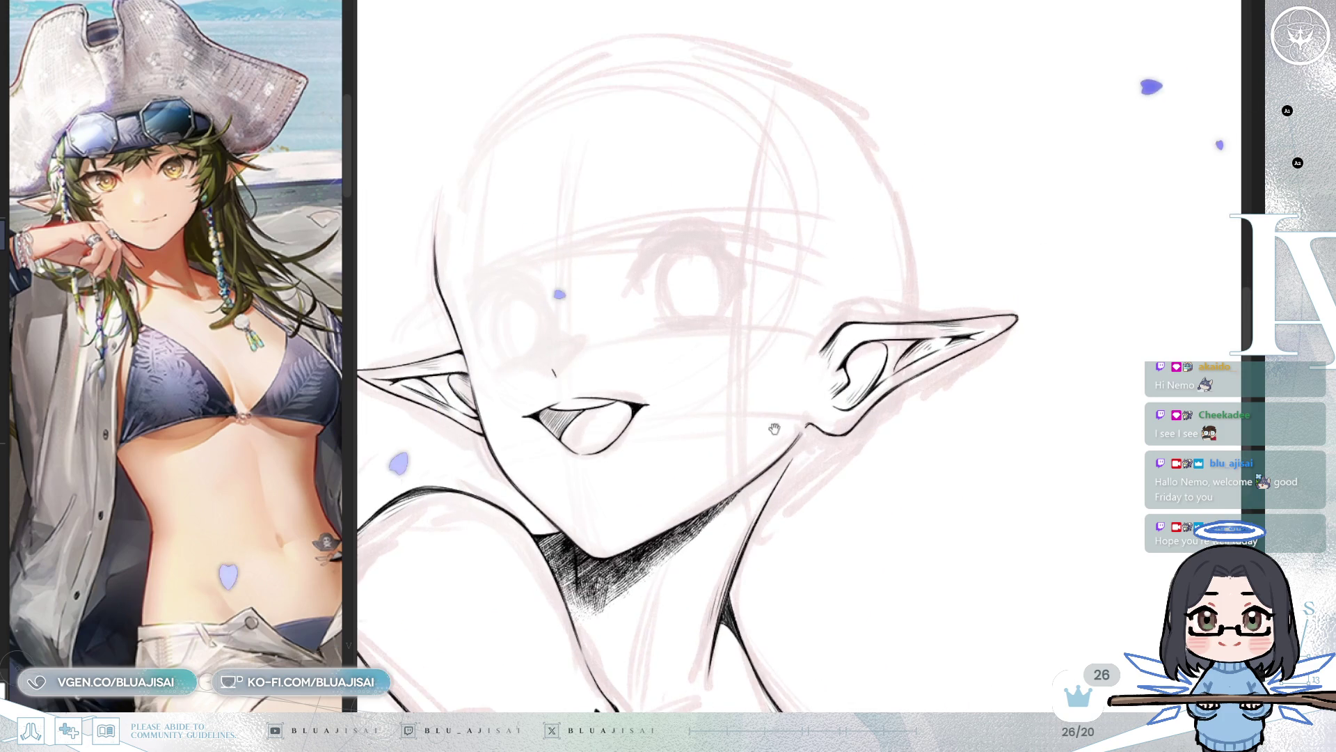
{"action": "scroll", "coordinate": [933, 390], "scroll_direction": "up", "scroll_amount": 3}
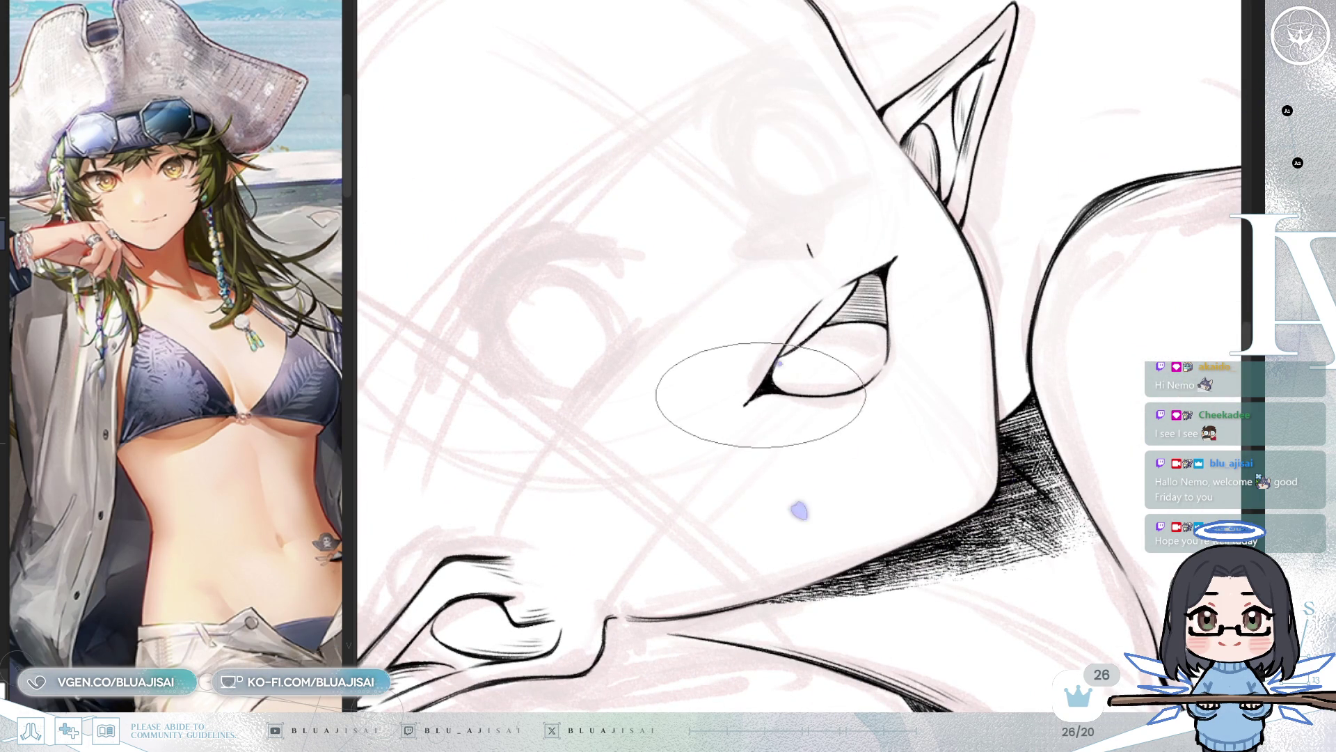
{"action": "key", "text": "ctrl+]"}
{"action": "key", "text": "ctrl+]"}
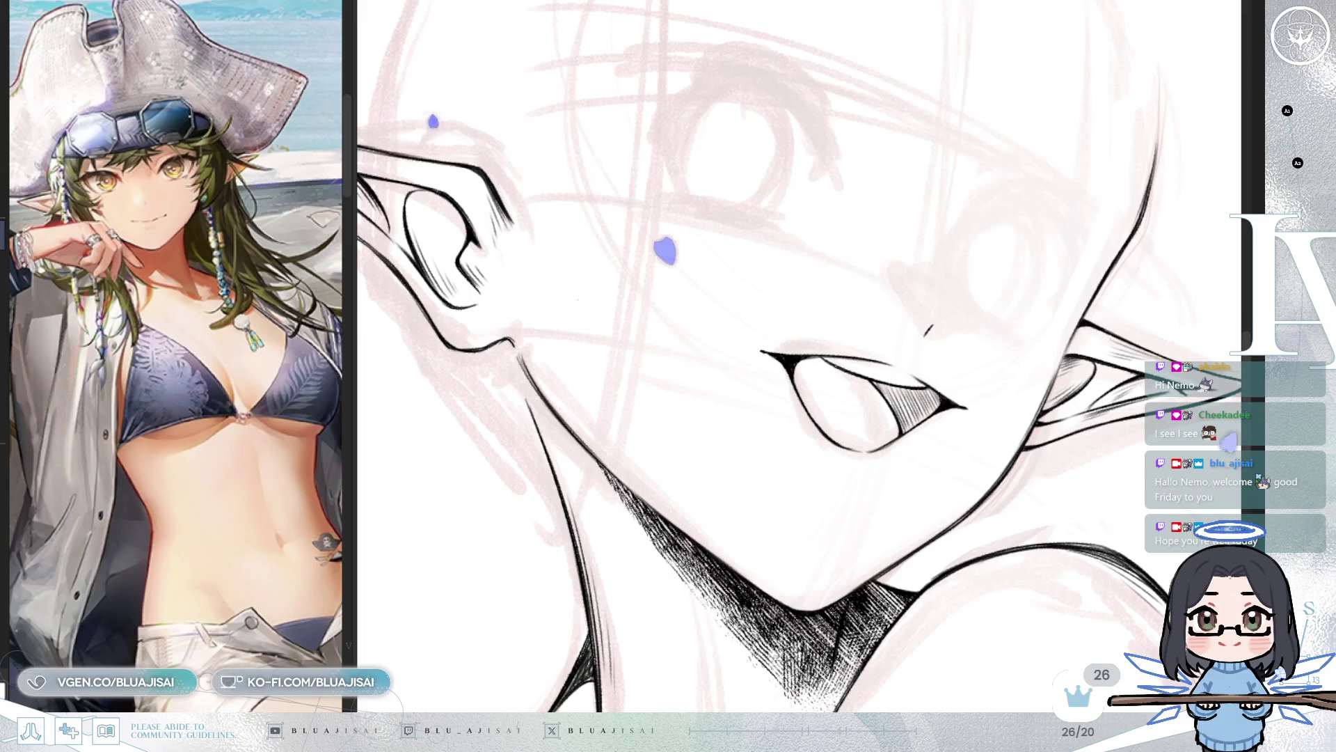
{"action": "key", "text": "ctrl+]"}
{"action": "key", "text": "ctrl+]"}
{"action": "key", "text": "h"}
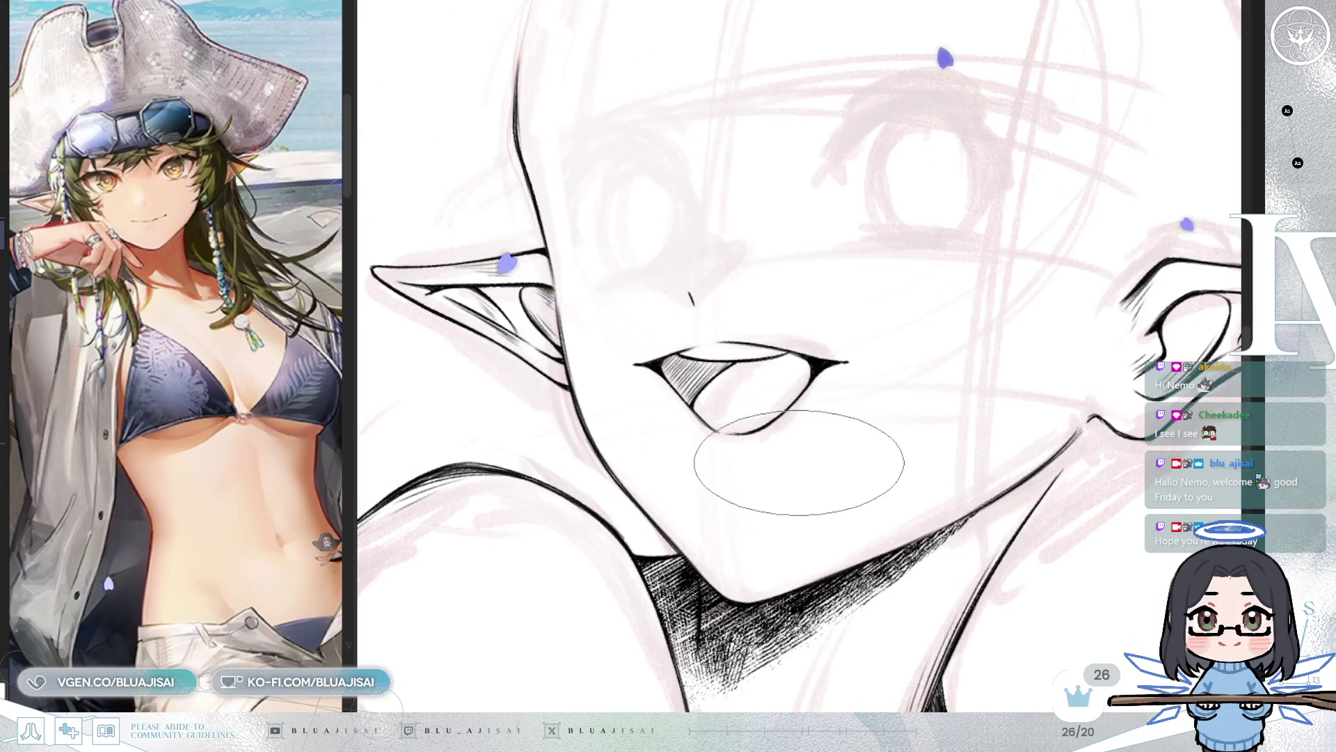
{"action": "key", "text": "h"}
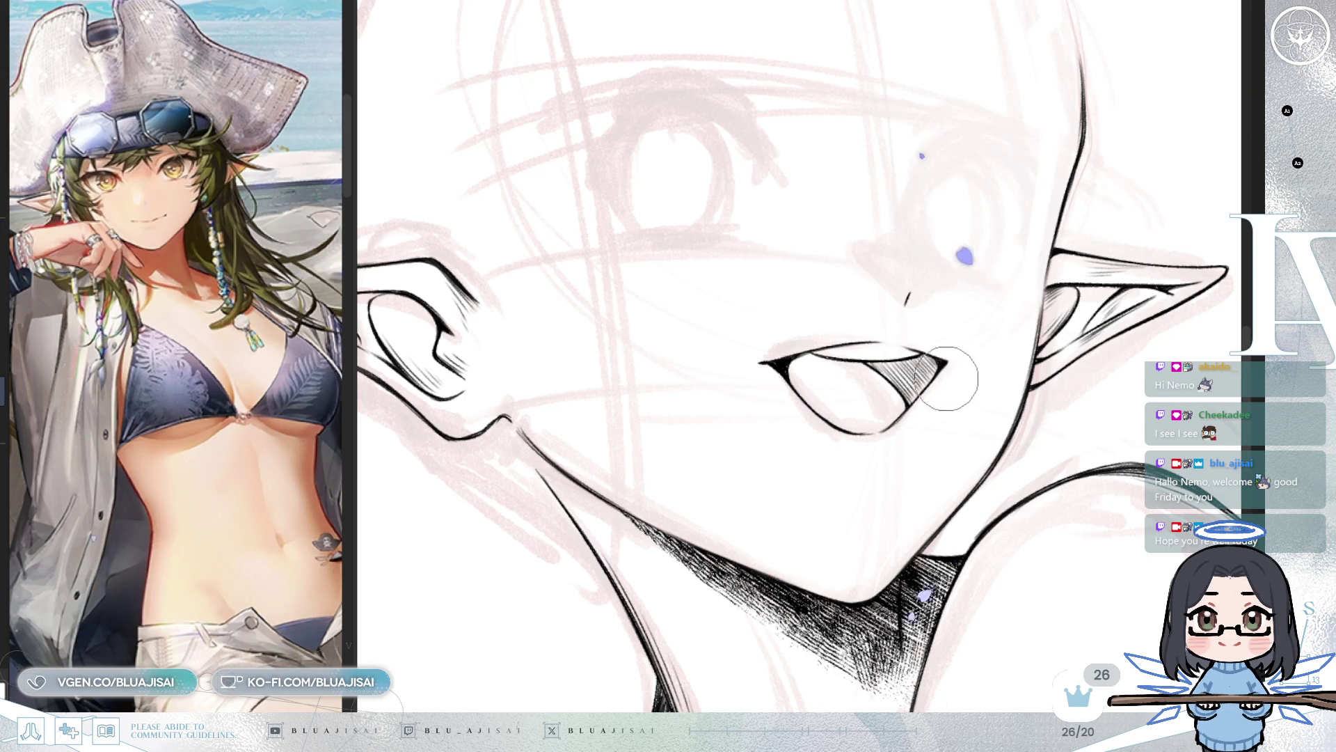
{"action": "mouse_move", "coordinate": [954, 388]}
{"action": "left_mouse_down"}
{"action": "mouse_move", "coordinate": [984, 328]}
{"action": "mouse_move", "coordinate": [954, 357]}
{"action": "mouse_move", "coordinate": [786, 415]}
{"action": "mouse_move", "coordinate": [797, 425]}
{"action": "left_mouse_up"}
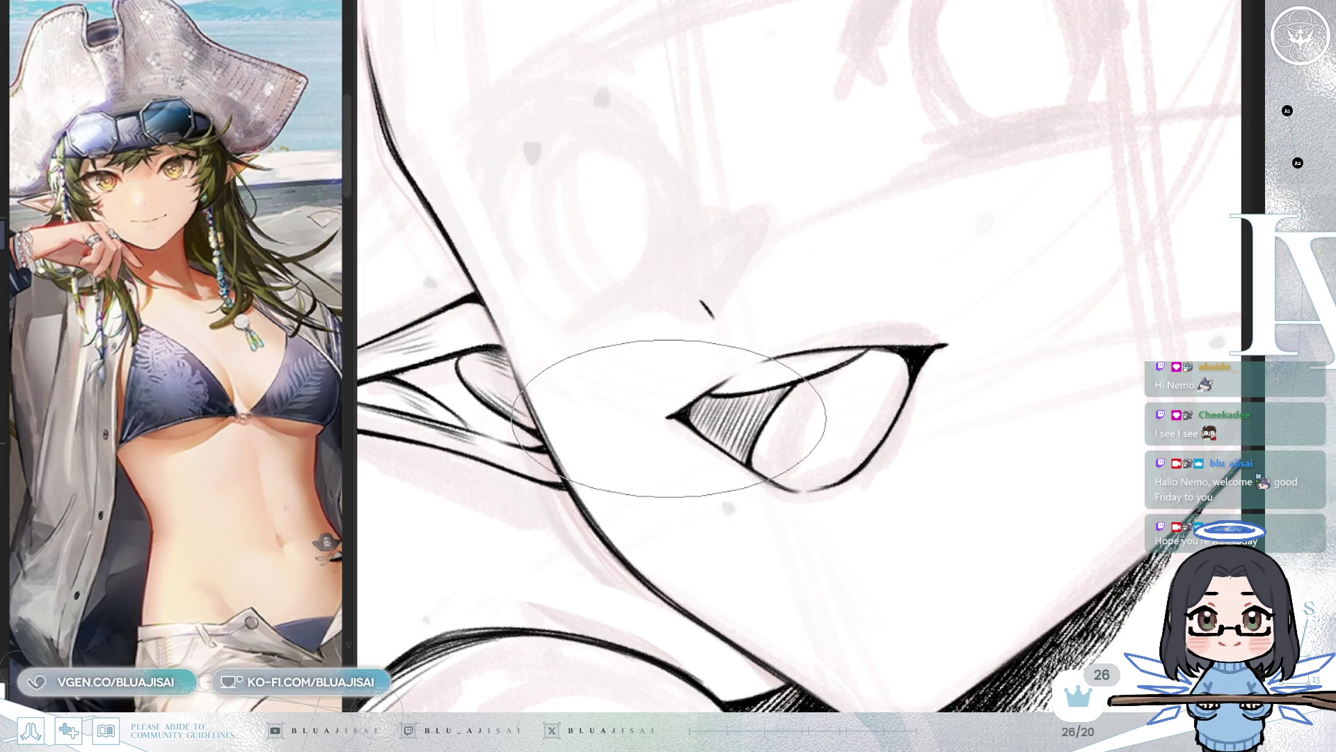
{"action": "key", "text": "m"}
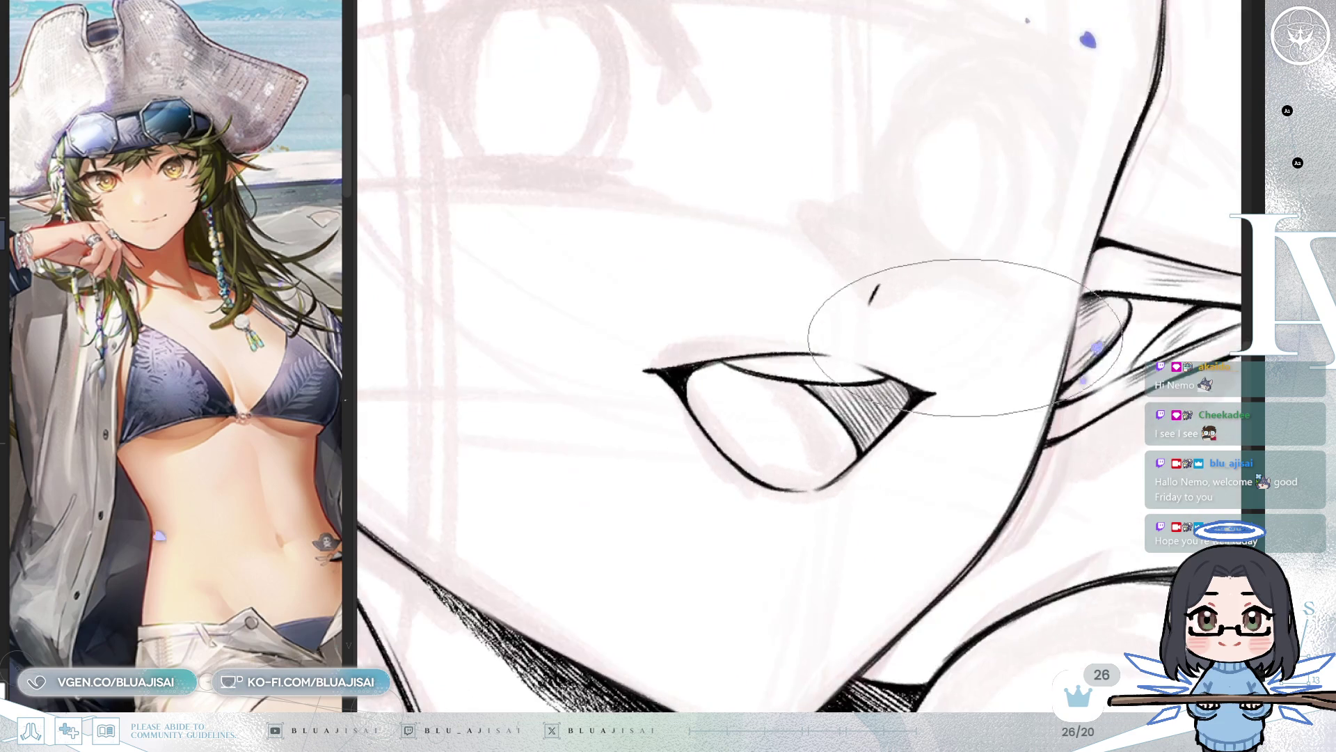
{"action": "scroll", "coordinate": [870, 452], "scroll_direction": "down", "scroll_amount": 4}
{"action": "mouse_move", "coordinate": [1070, 306]}
{"action": "left_mouse_down"}
{"action": "mouse_move", "coordinate": [988, 366]}
{"action": "mouse_move", "coordinate": [934, 370]}
{"action": "left_mouse_up"}
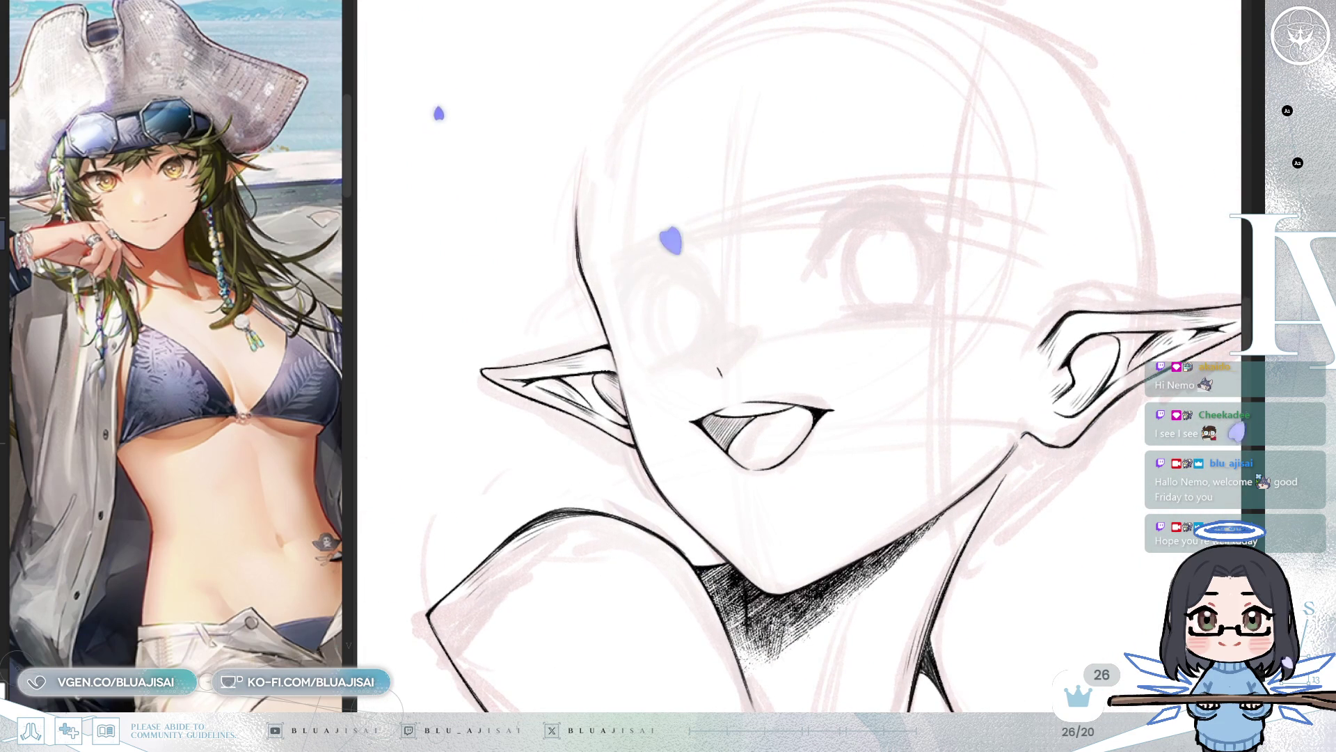
Step: Lasso the mouth and transform it narrower, taller, slightly lower and tilted clockwise, then deselect
{"action": "mouse_move", "coordinate": [682, 403]}
{"action": "left_mouse_down"}
{"action": "mouse_move", "coordinate": [765, 515]}
{"action": "mouse_move", "coordinate": [873, 372]}
{"action": "left_mouse_up"}
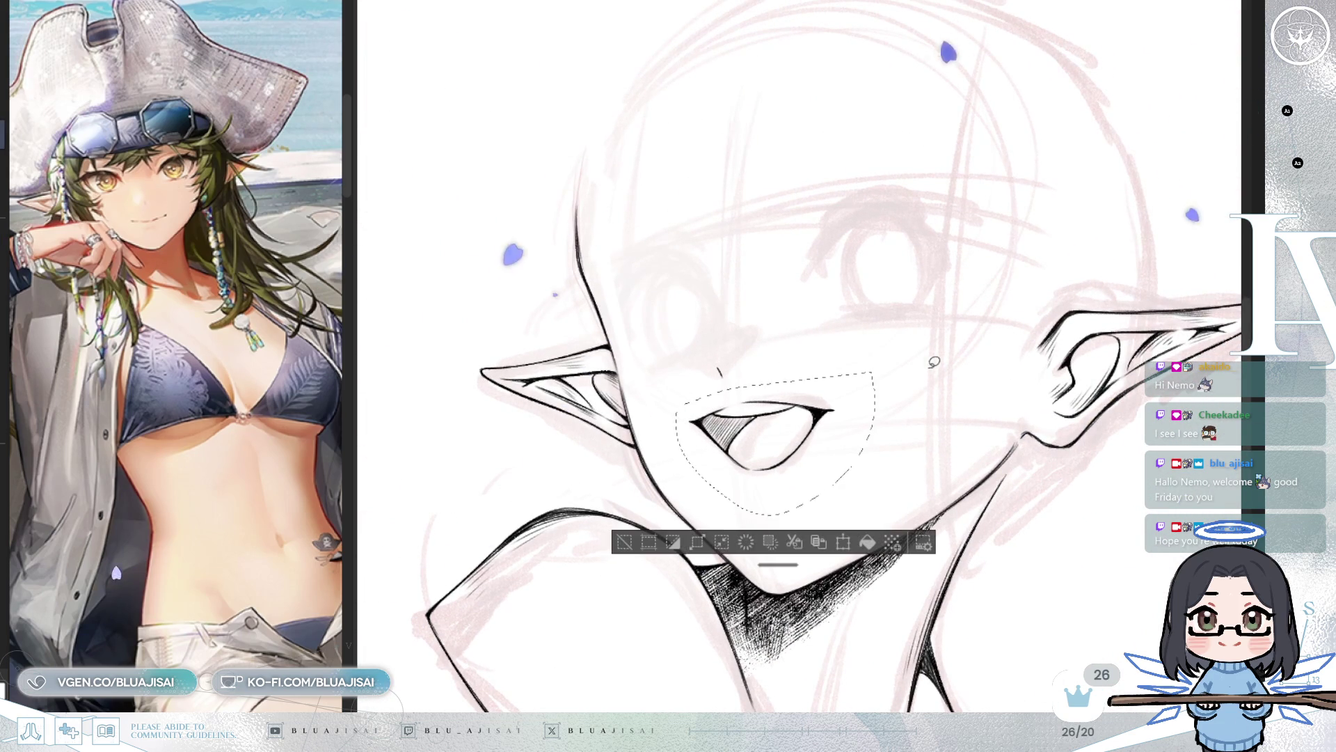
{"action": "key", "text": "ctrl+t"}
{"action": "left_click_drag", "start_coordinate": [874, 443], "coordinate": [859, 447]}
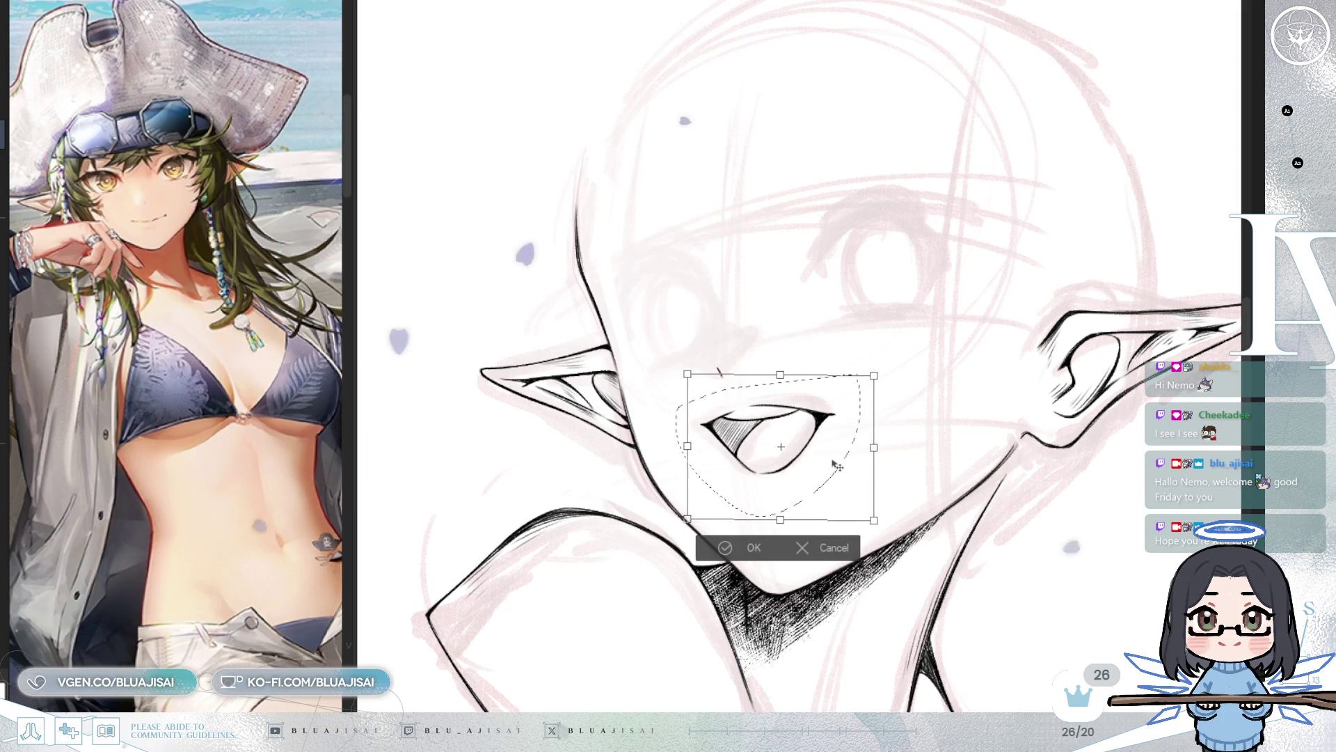
{"action": "left_click_drag", "start_coordinate": [782, 374], "coordinate": [784, 361]}
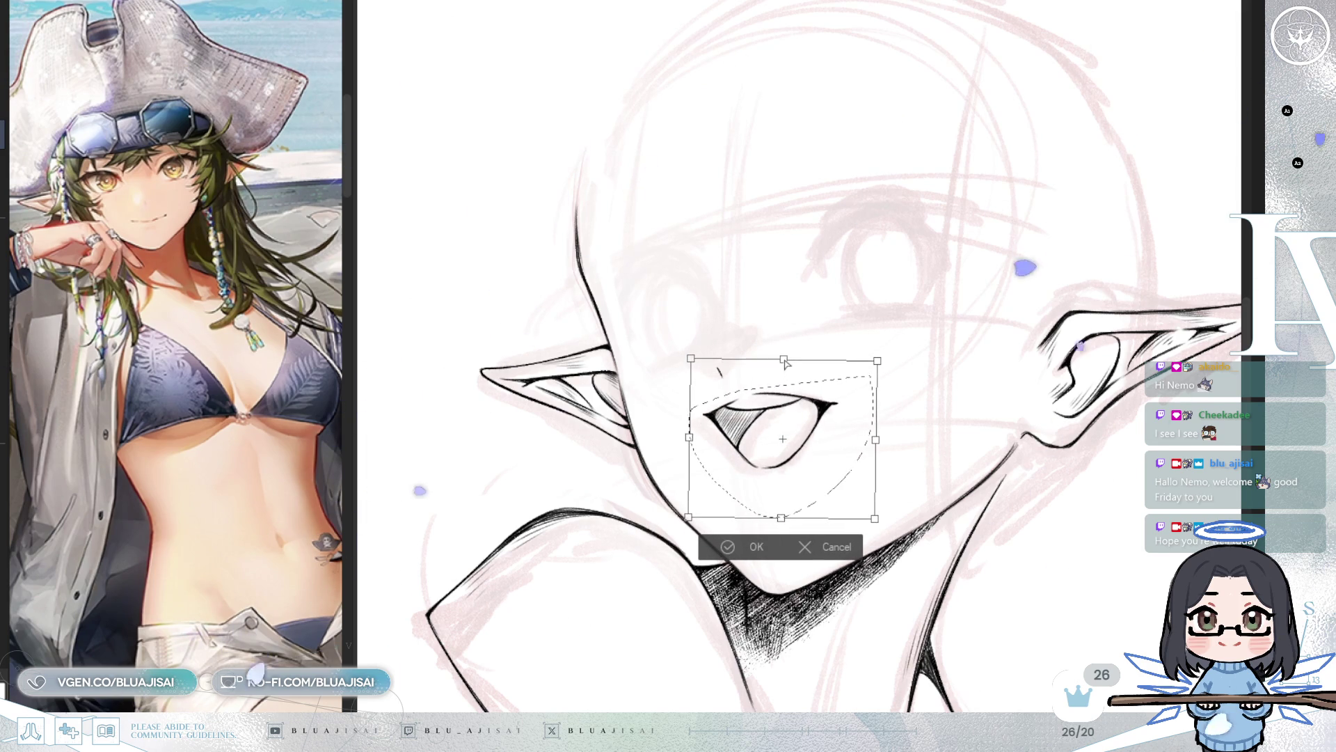
{"action": "left_click_drag", "start_coordinate": [841, 461], "coordinate": [842, 464]}
{"action": "left_click_drag", "start_coordinate": [926, 417], "coordinate": [927, 420]}
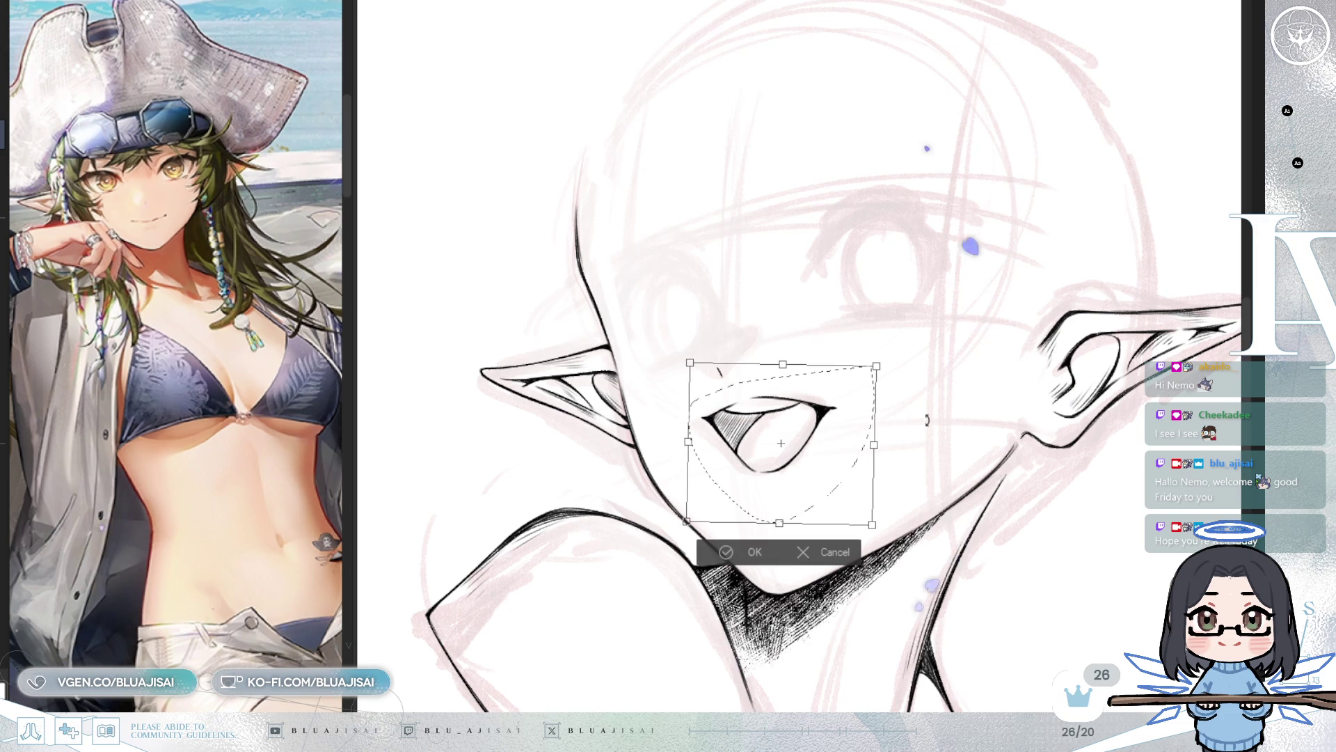
{"action": "key", "text": "Return"}
{"action": "left_click", "coordinate": [630, 551]}
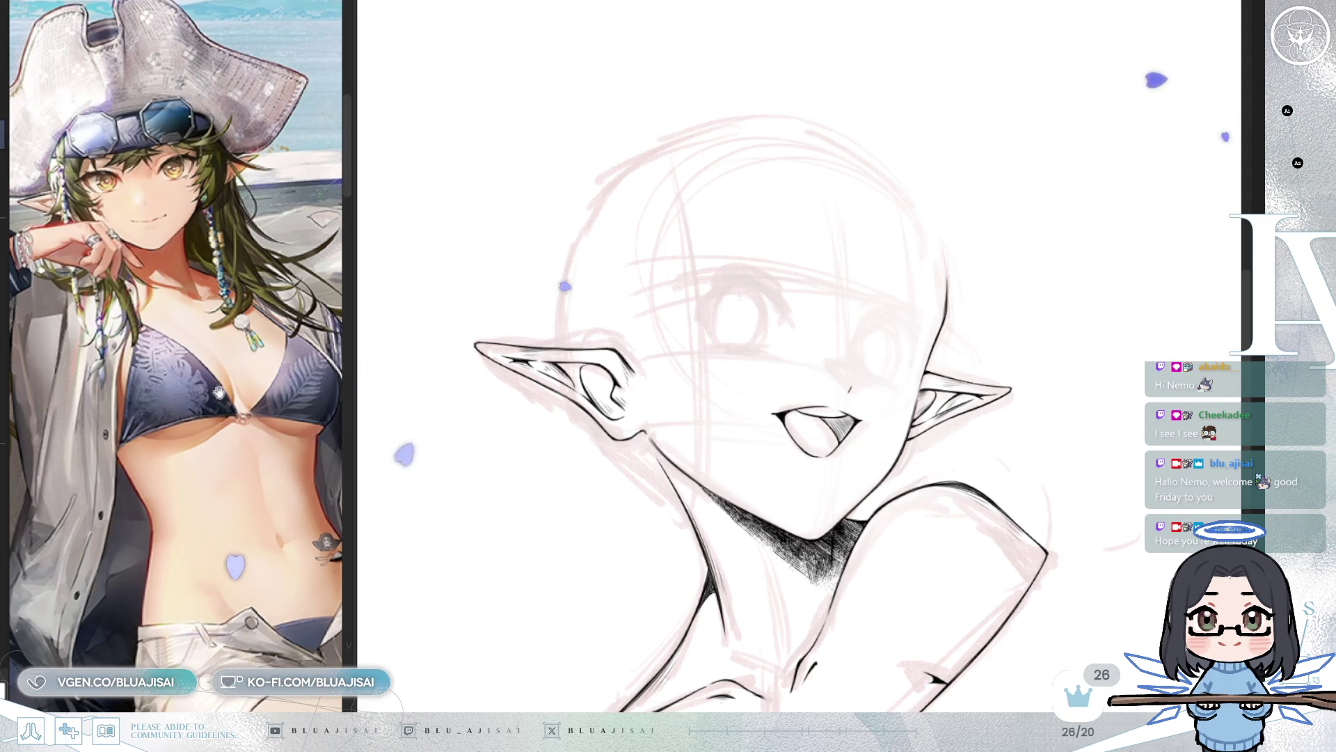
Step: Zoom the Sub View onto the reference character's face, then zoom in and mirror the canvas
{"action": "scroll", "coordinate": [233, 408], "scroll_direction": "up", "scroll_amount": 5}
{"action": "scroll", "coordinate": [259, 482], "scroll_direction": "down", "scroll_amount": 3}
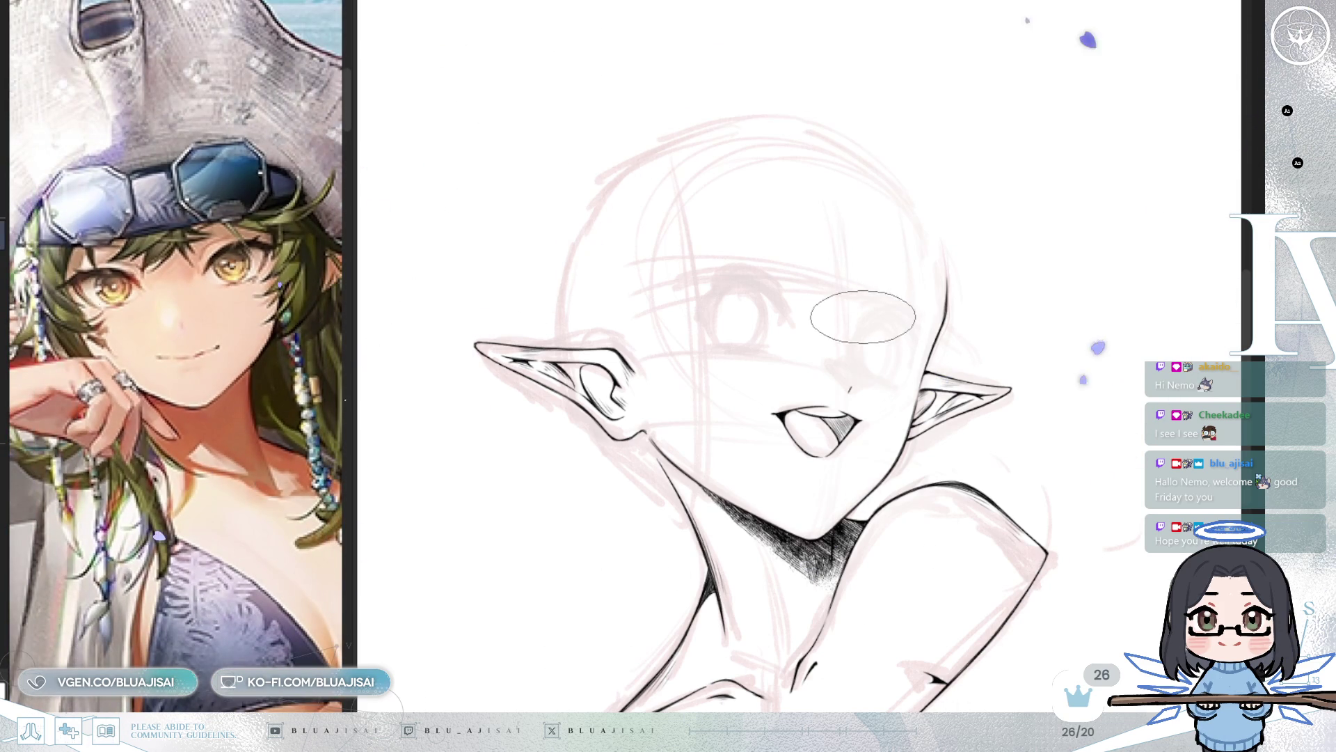
{"action": "scroll", "coordinate": [864, 315], "scroll_direction": "up", "scroll_amount": 3}
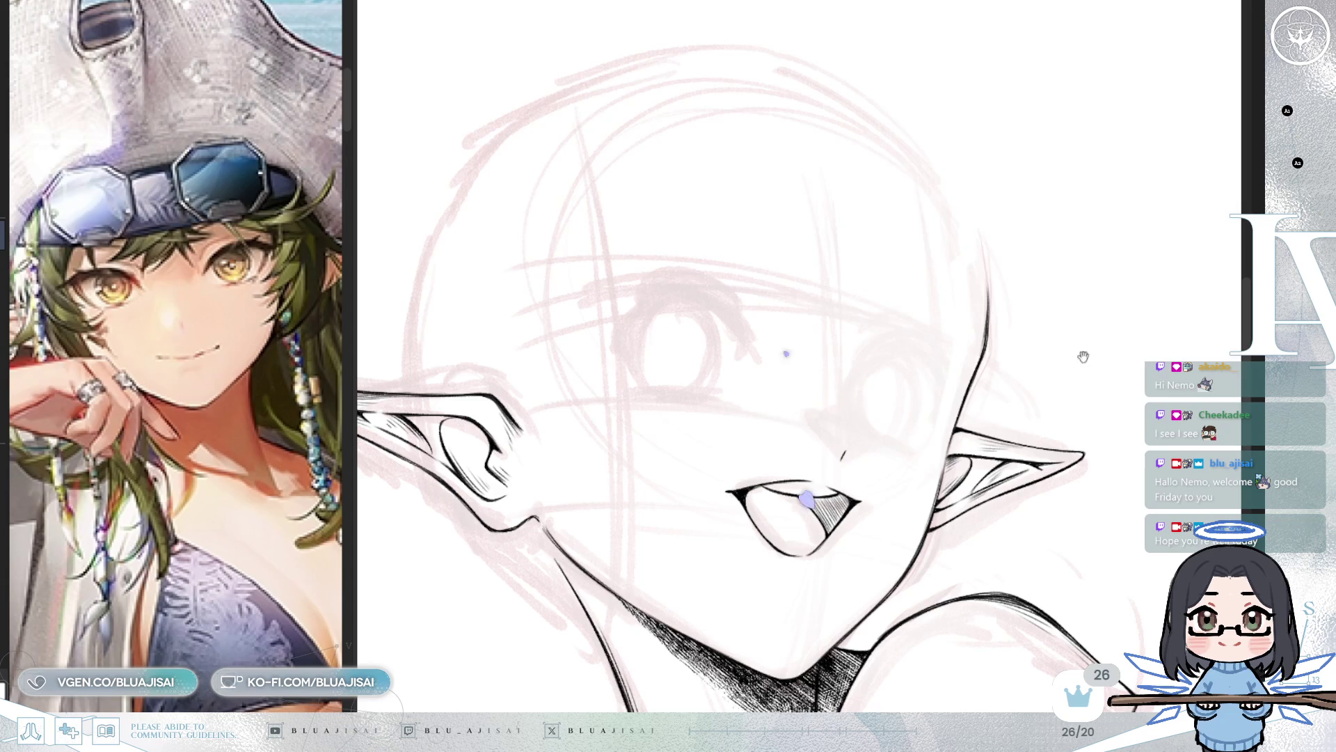
{"action": "scroll", "coordinate": [870, 359], "scroll_direction": "up", "scroll_amount": 1}
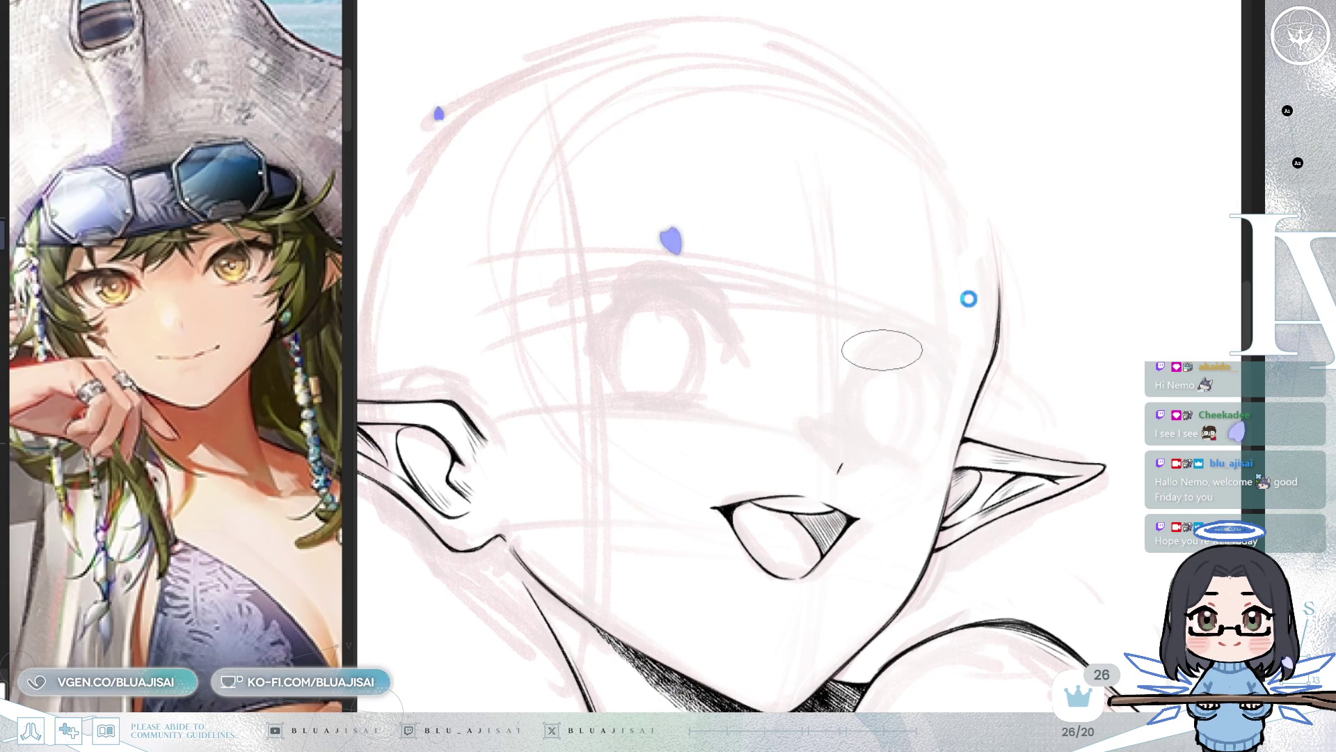
{"action": "key", "text": "h"}
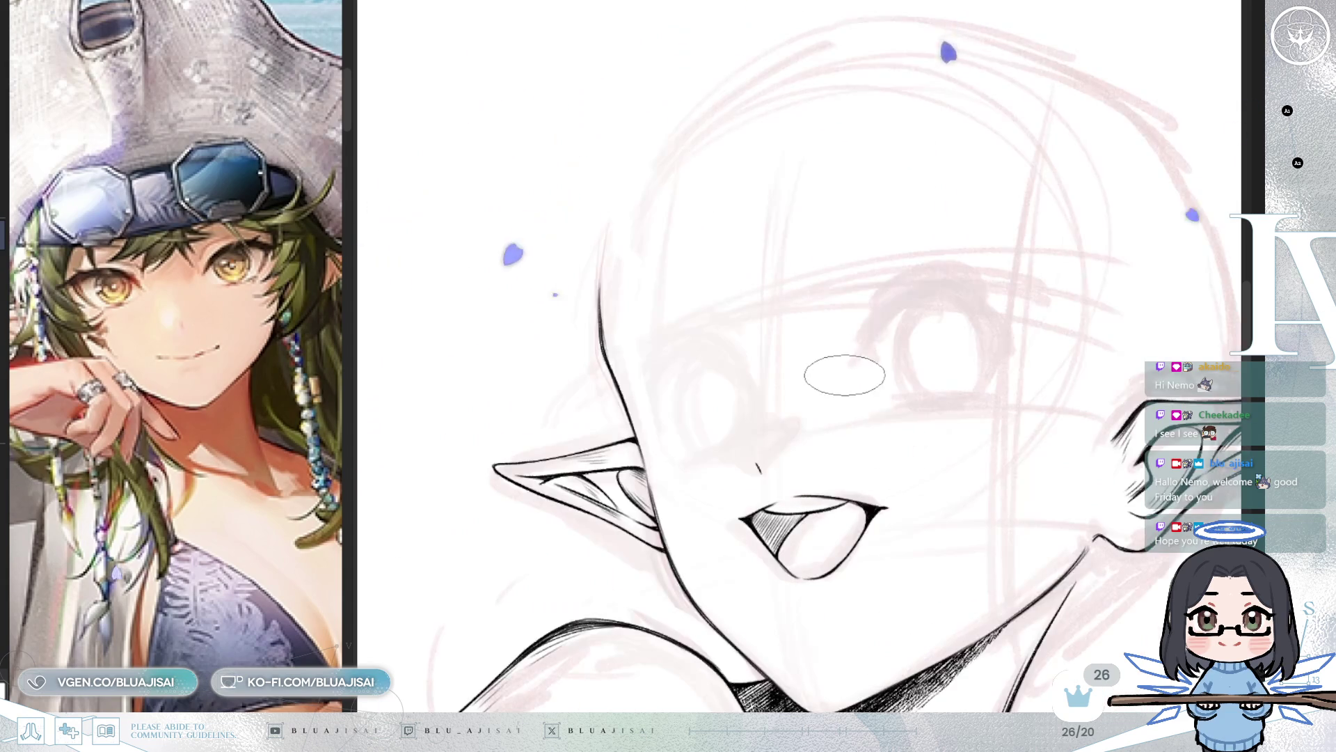
{"action": "scroll", "coordinate": [811, 307], "scroll_direction": "up", "scroll_amount": 3}
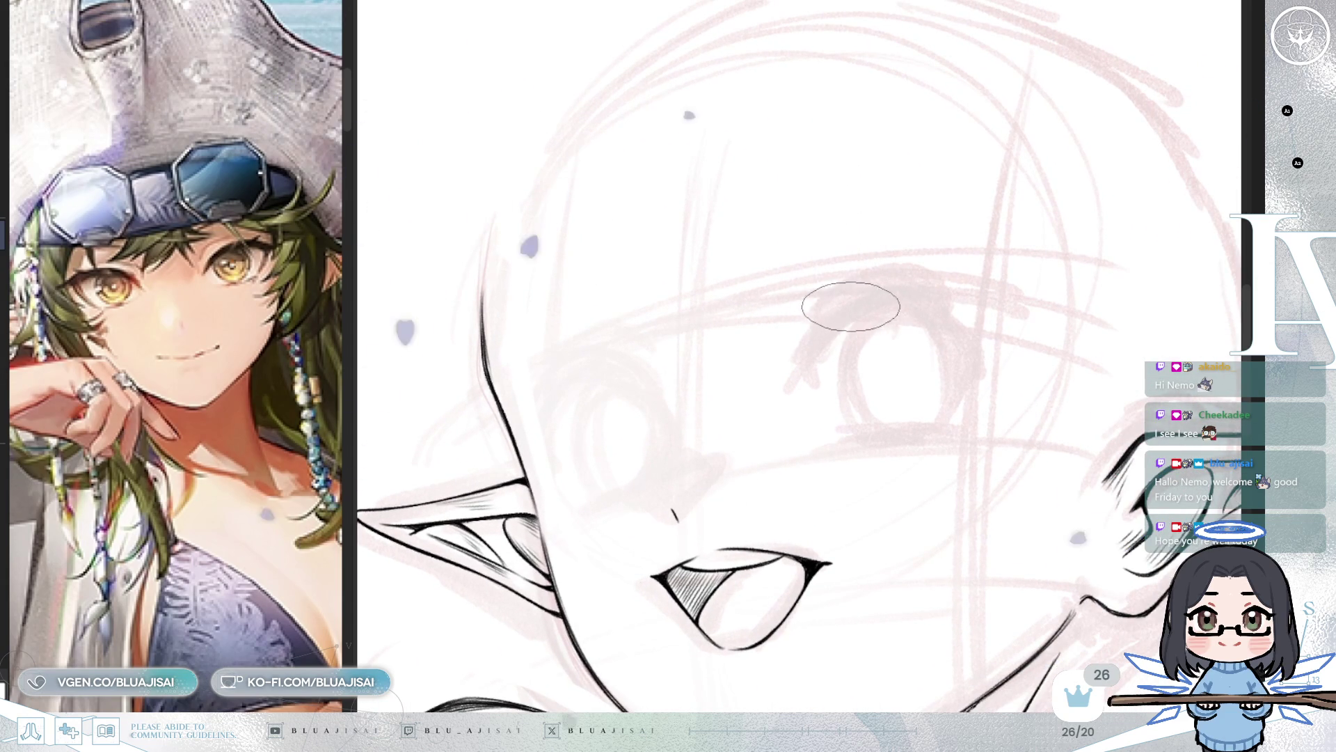
Step: Ink the first eye's upper eyelid curve, undoing and redrawing its tail while mirroring to check
{"action": "left_click_drag", "start_coordinate": [861, 307], "coordinate": [815, 340]}
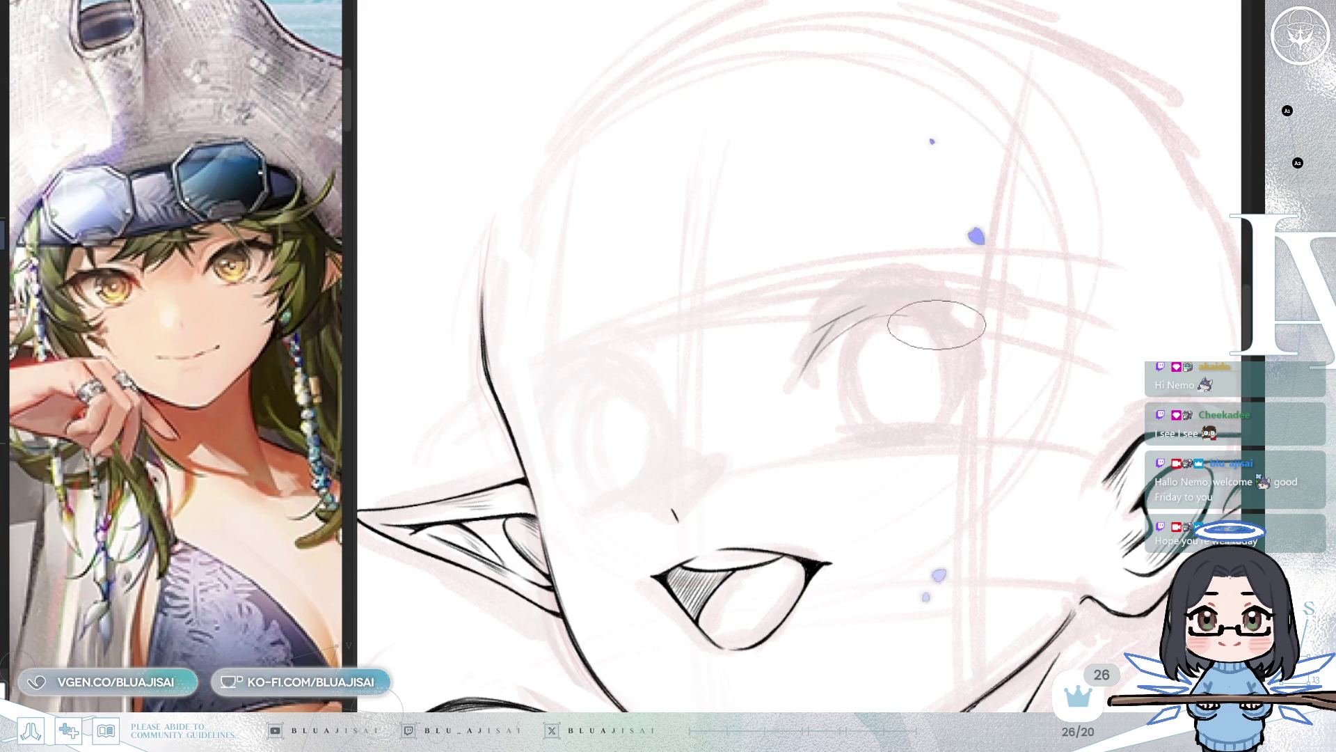
{"action": "left_click_drag", "start_coordinate": [975, 355], "coordinate": [986, 369]}
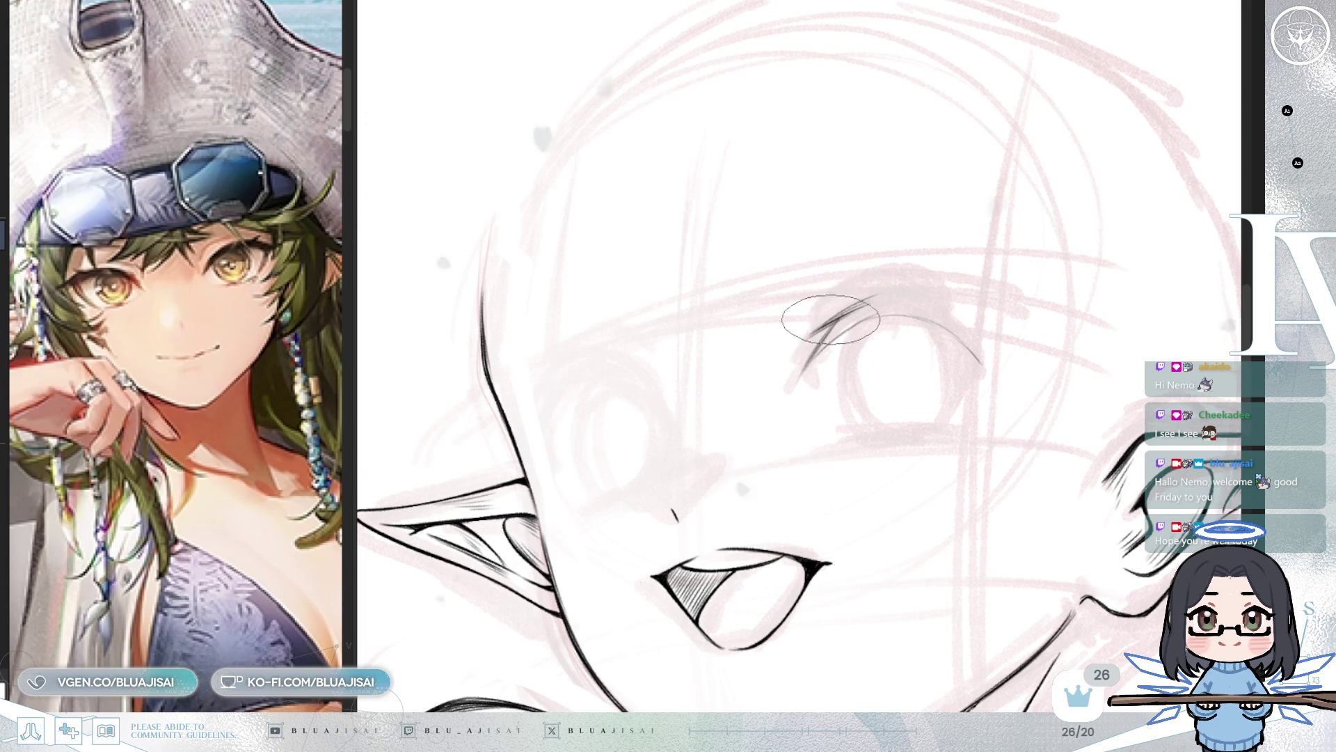
{"action": "mouse_move", "coordinate": [805, 337]}
{"action": "left_mouse_down"}
{"action": "mouse_move", "coordinate": [905, 296]}
{"action": "mouse_move", "coordinate": [1014, 343]}
{"action": "mouse_move", "coordinate": [992, 349]}
{"action": "left_mouse_up"}
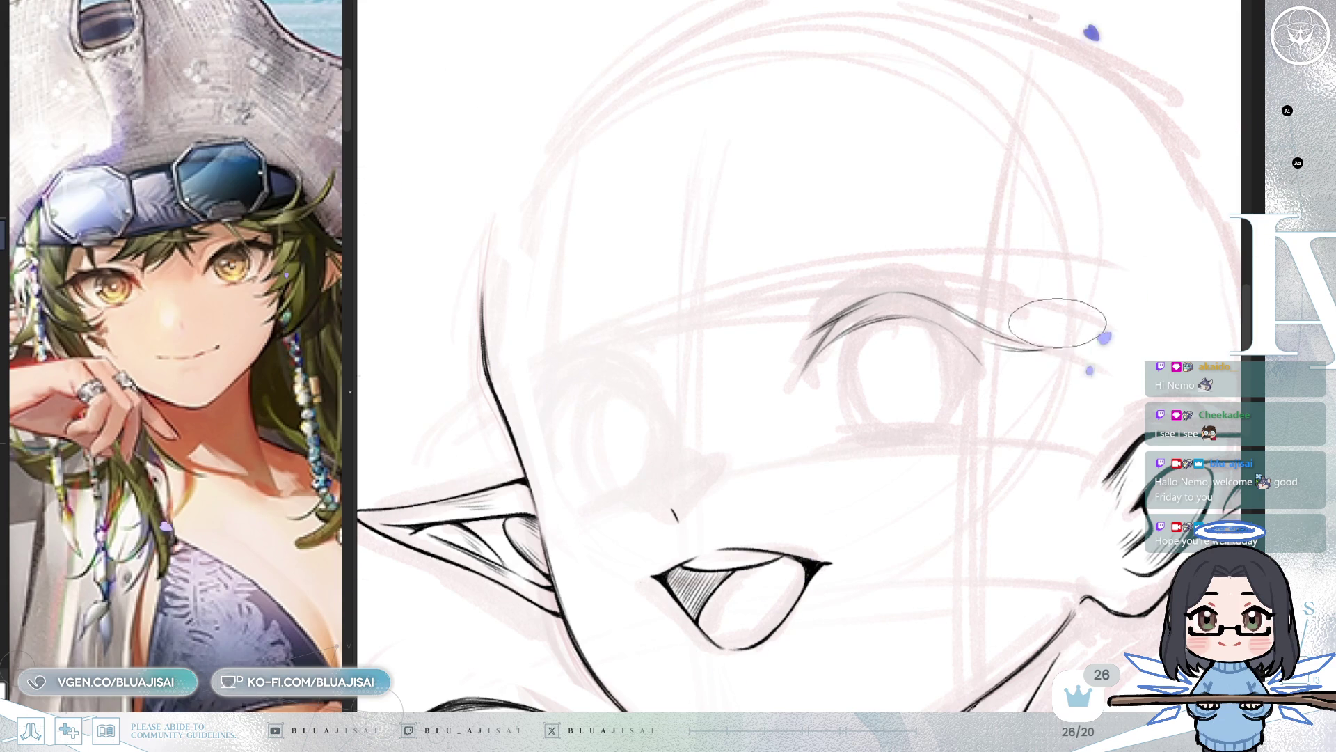
{"action": "key", "text": "ctrl+z"}
{"action": "key", "text": "h"}
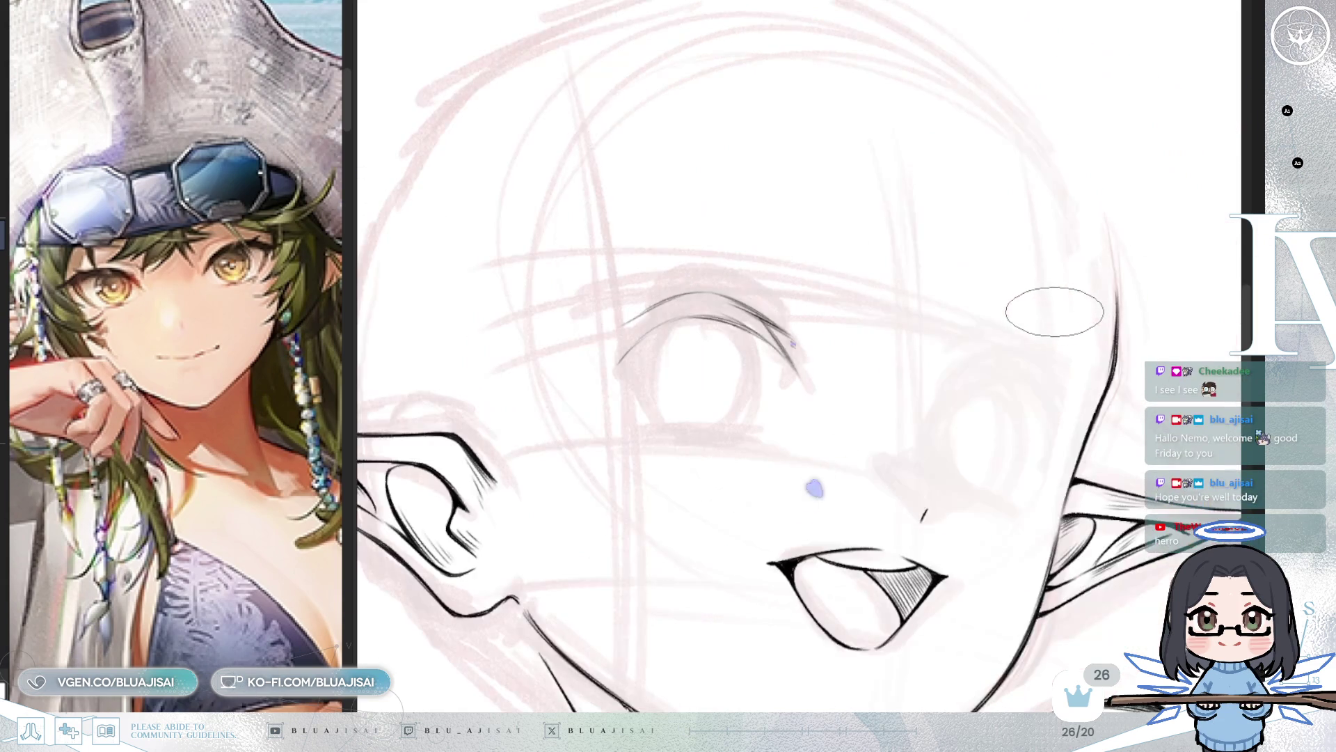
{"action": "left_click_drag", "start_coordinate": [888, 355], "coordinate": [942, 313]}
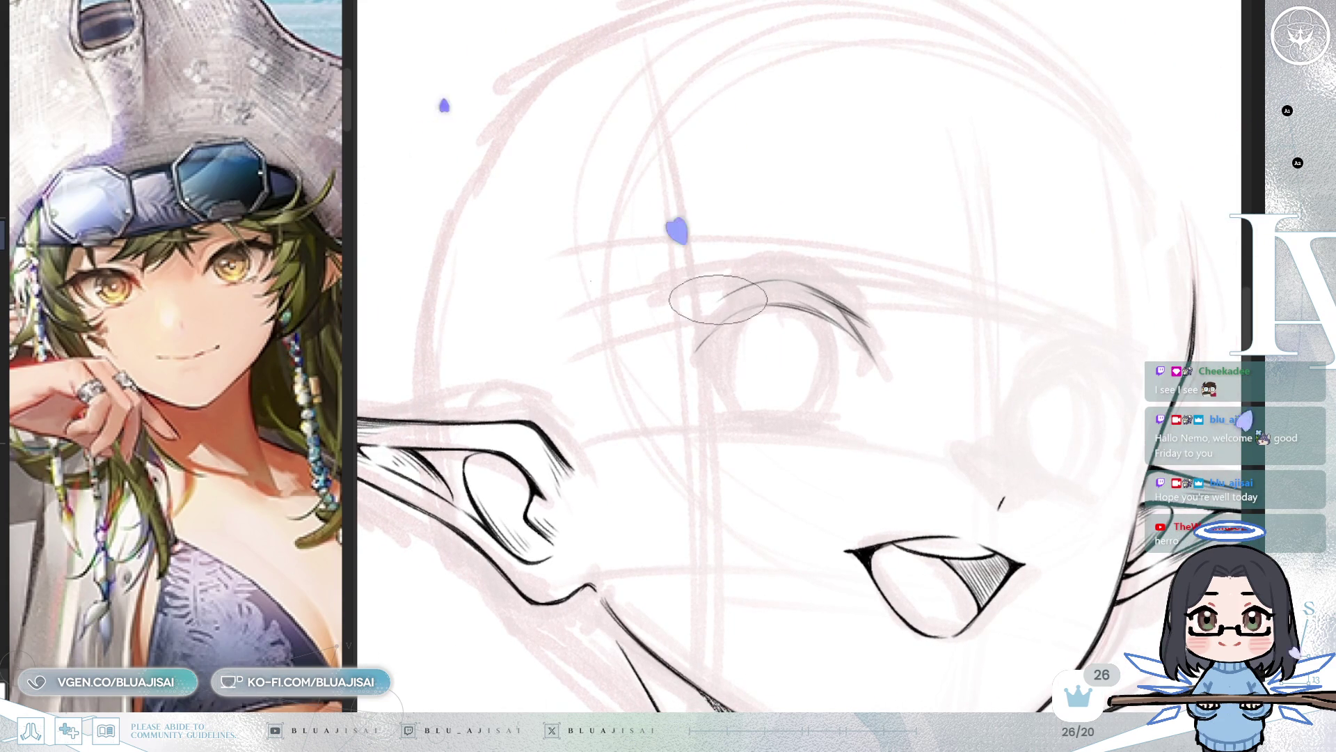
{"action": "left_click_drag", "start_coordinate": [699, 317], "coordinate": [633, 360]}
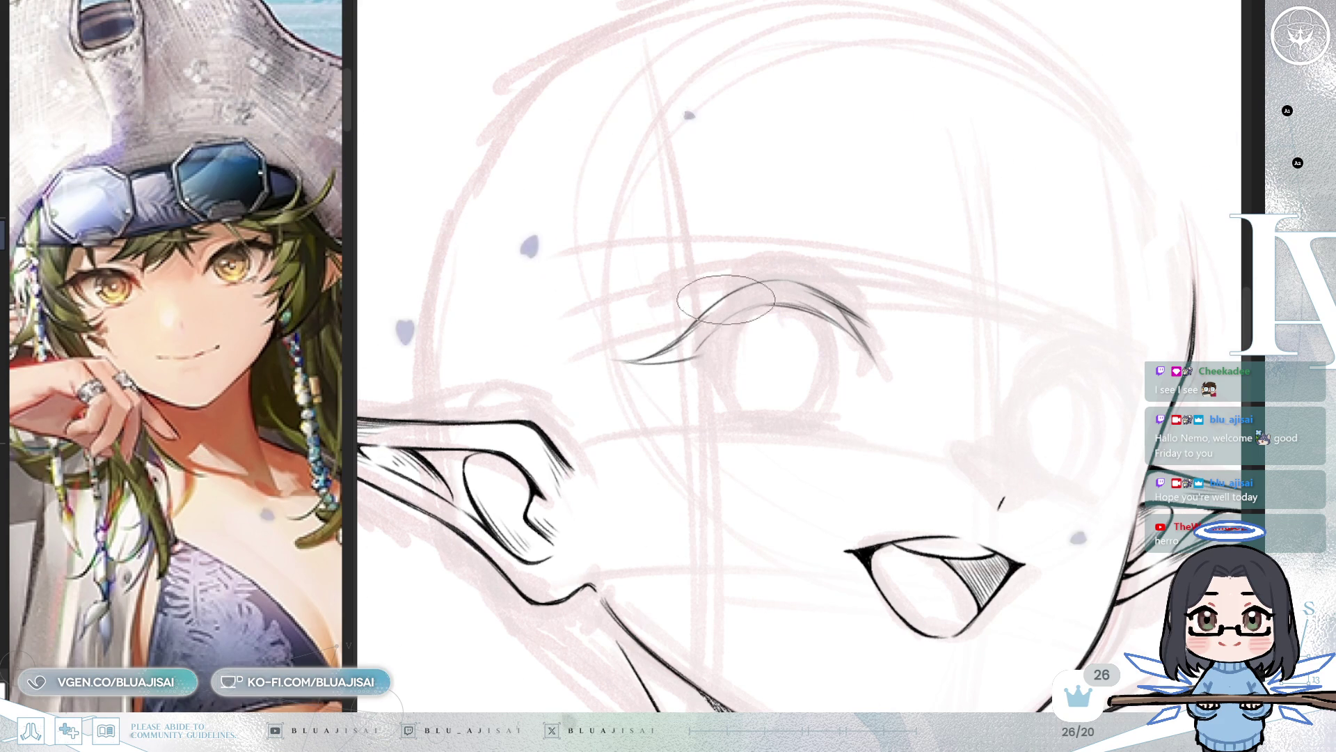
{"action": "key", "text": "h"}
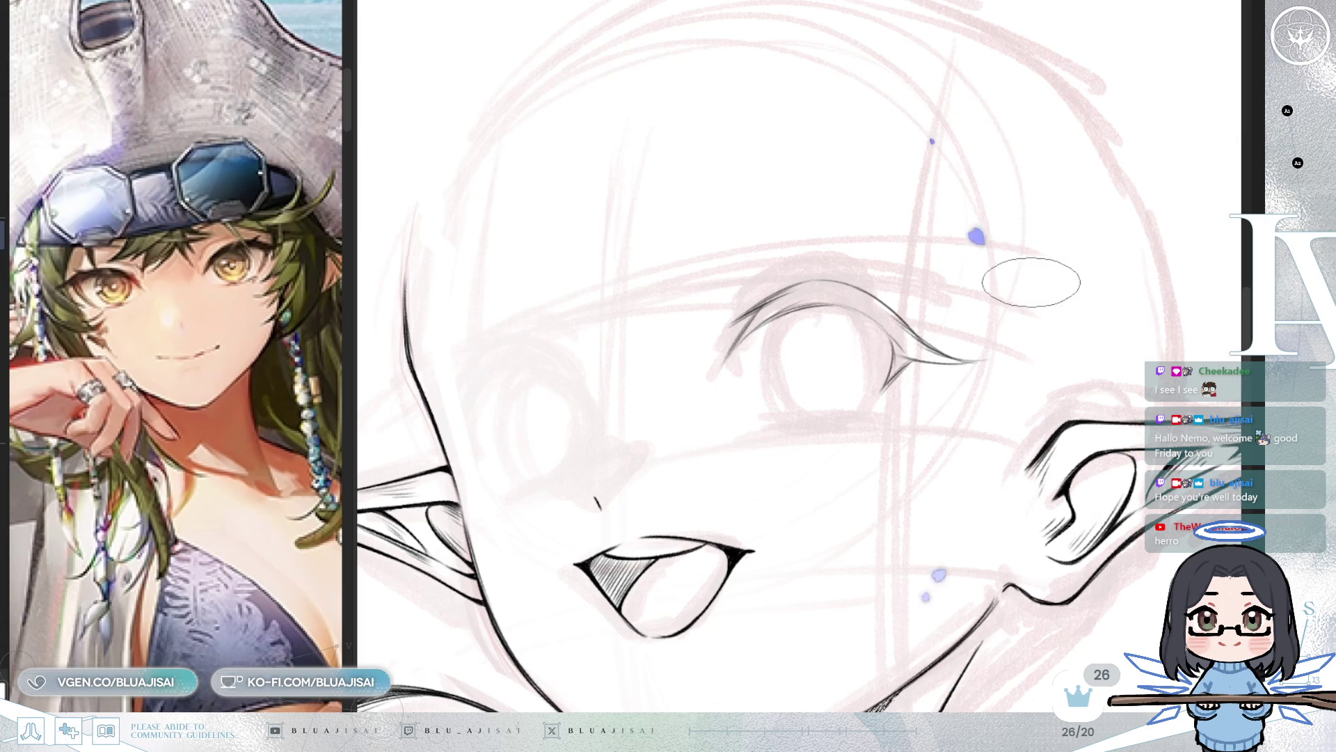
{"action": "key", "text": "h"}
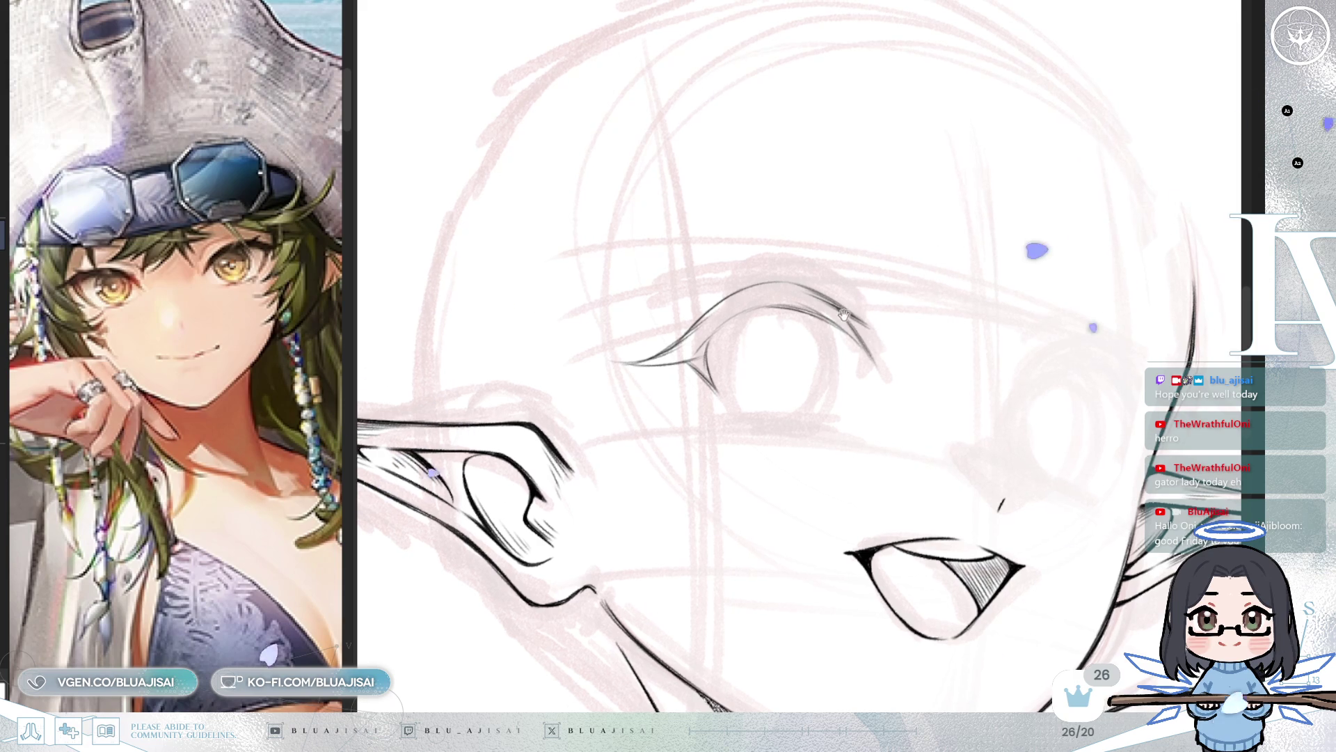
Step: Rotate the view to a comfortable angle and ink a lower lash line under the eye
{"action": "key", "text": "h"}
{"action": "scroll", "coordinate": [747, 334], "scroll_direction": "up", "scroll_amount": 1}
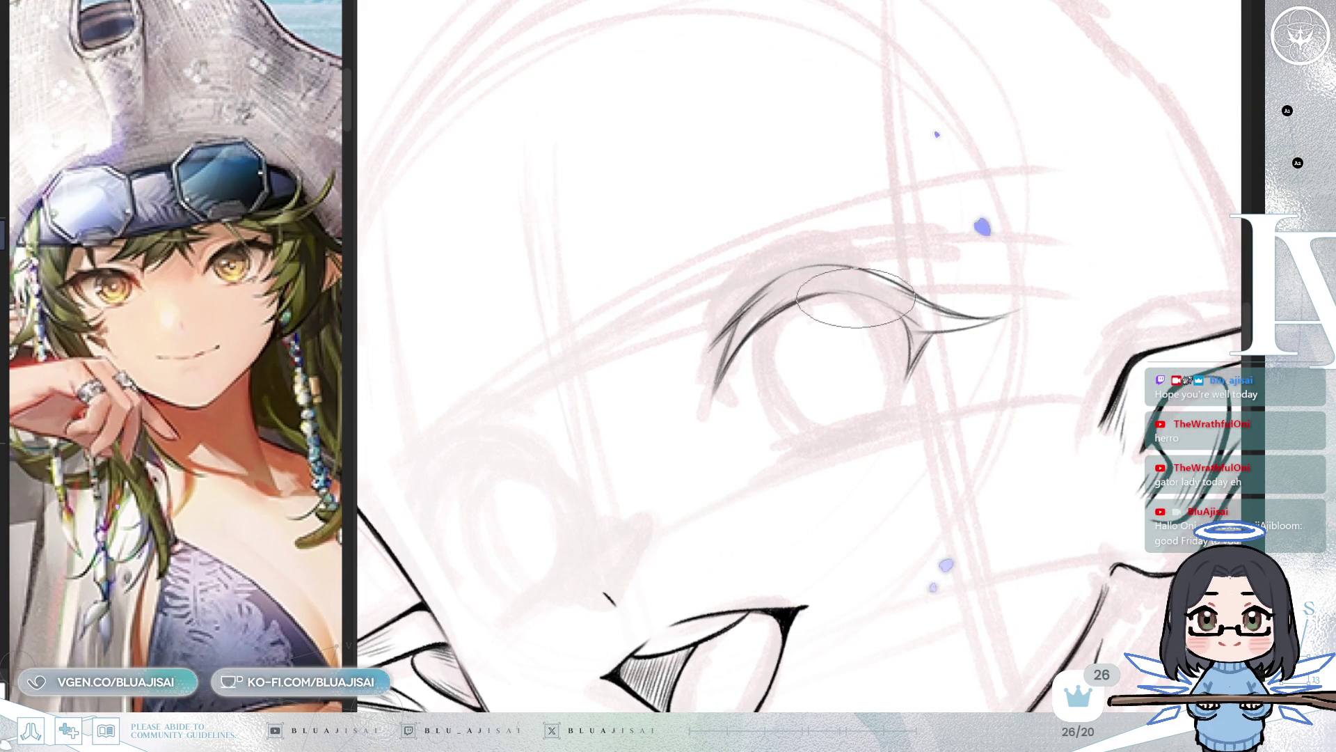
{"action": "mouse_move", "coordinate": [904, 402]}
{"action": "left_mouse_down"}
{"action": "mouse_move", "coordinate": [770, 409]}
{"action": "mouse_move", "coordinate": [731, 432]}
{"action": "mouse_move", "coordinate": [745, 320]}
{"action": "mouse_move", "coordinate": [740, 417]}
{"action": "mouse_move", "coordinate": [972, 268]}
{"action": "mouse_move", "coordinate": [960, 256]}
{"action": "mouse_move", "coordinate": [879, 440]}
{"action": "left_mouse_up"}
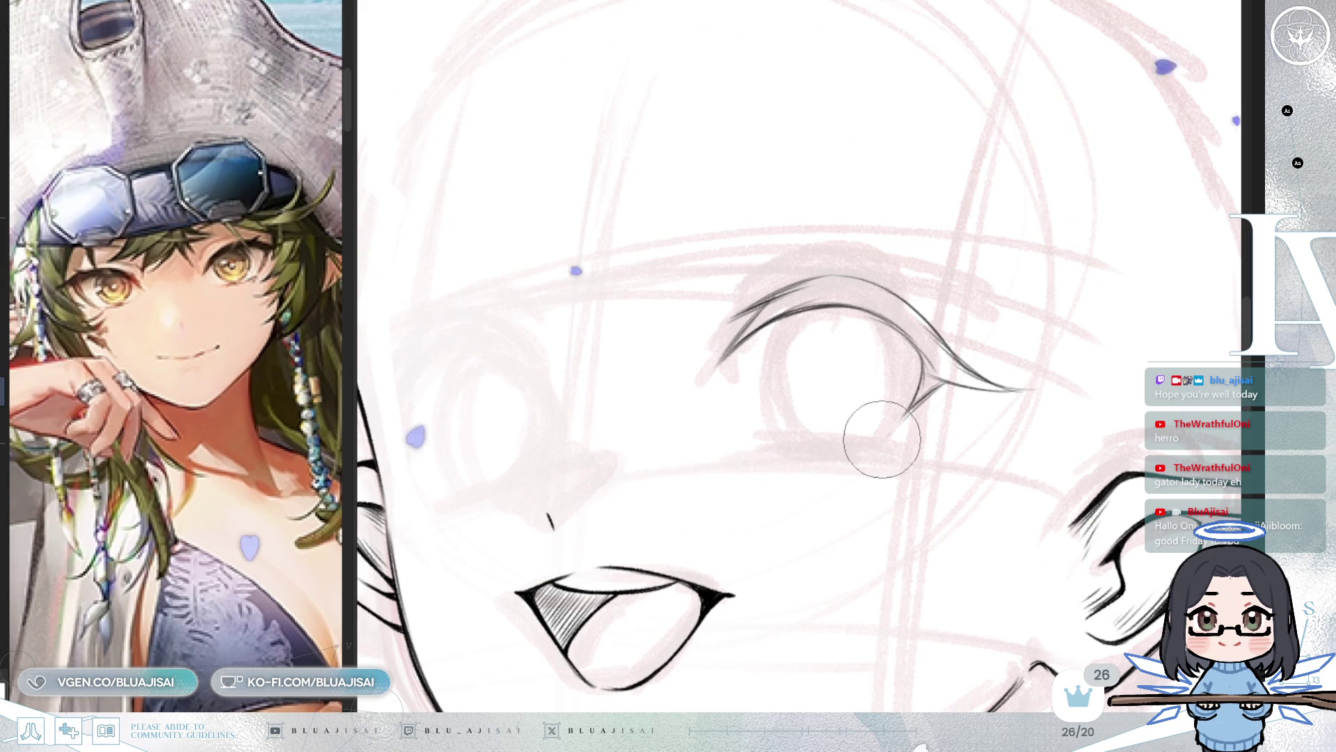
{"action": "mouse_move", "coordinate": [760, 439]}
{"action": "left_mouse_down"}
{"action": "mouse_move", "coordinate": [878, 445]}
{"action": "mouse_move", "coordinate": [886, 433]}
{"action": "left_mouse_up"}
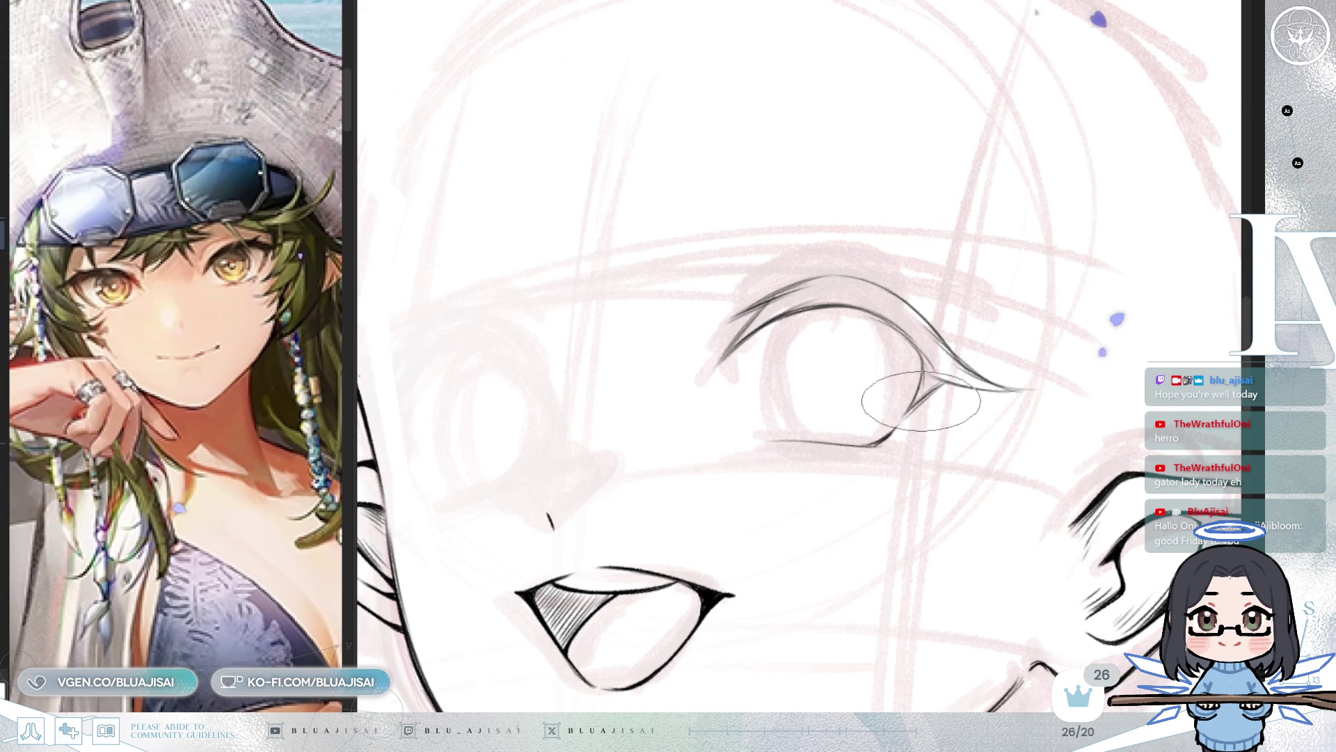
{"action": "key", "text": "h"}
{"action": "key", "text": "Delete"}
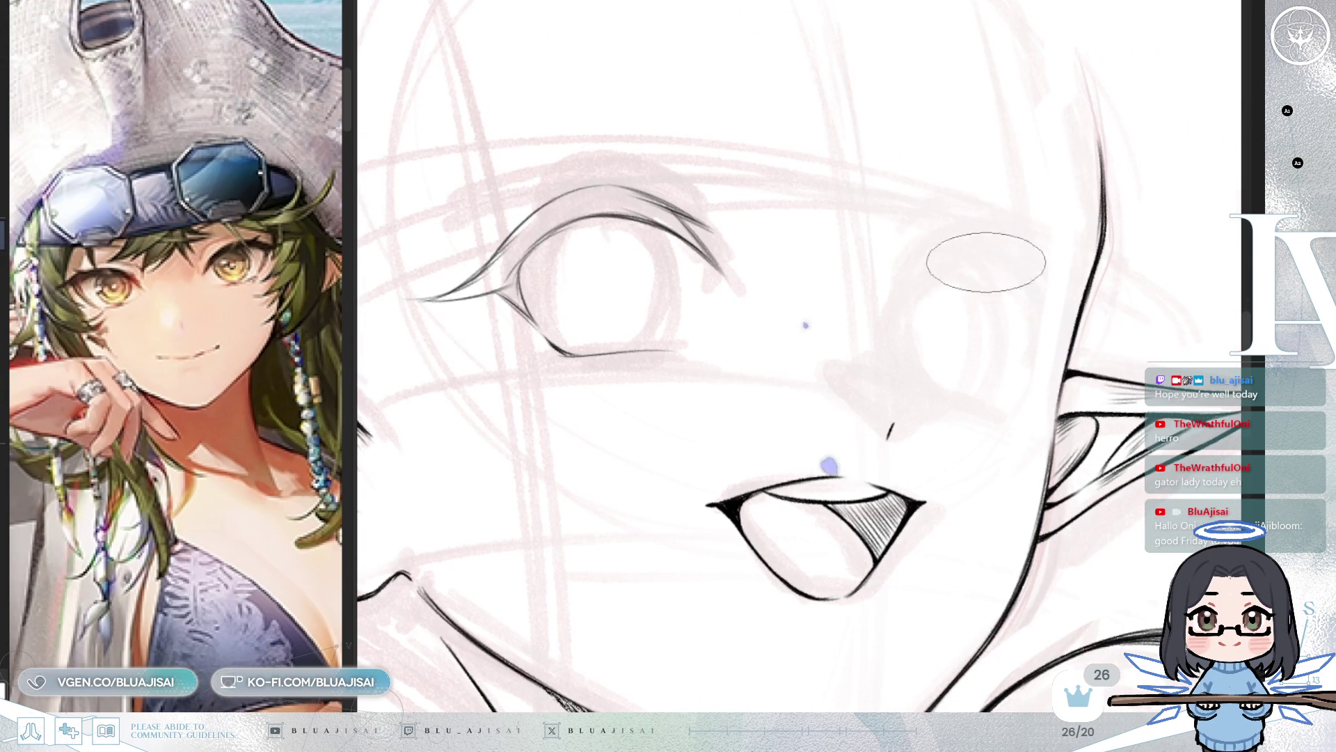
Step: Ink the right eye's lid and upper lash line, then the left eye's lid curves and corner line
{"action": "mouse_move", "coordinate": [959, 239]}
{"action": "left_mouse_down"}
{"action": "mouse_move", "coordinate": [930, 254]}
{"action": "mouse_move", "coordinate": [898, 312]}
{"action": "left_mouse_up"}
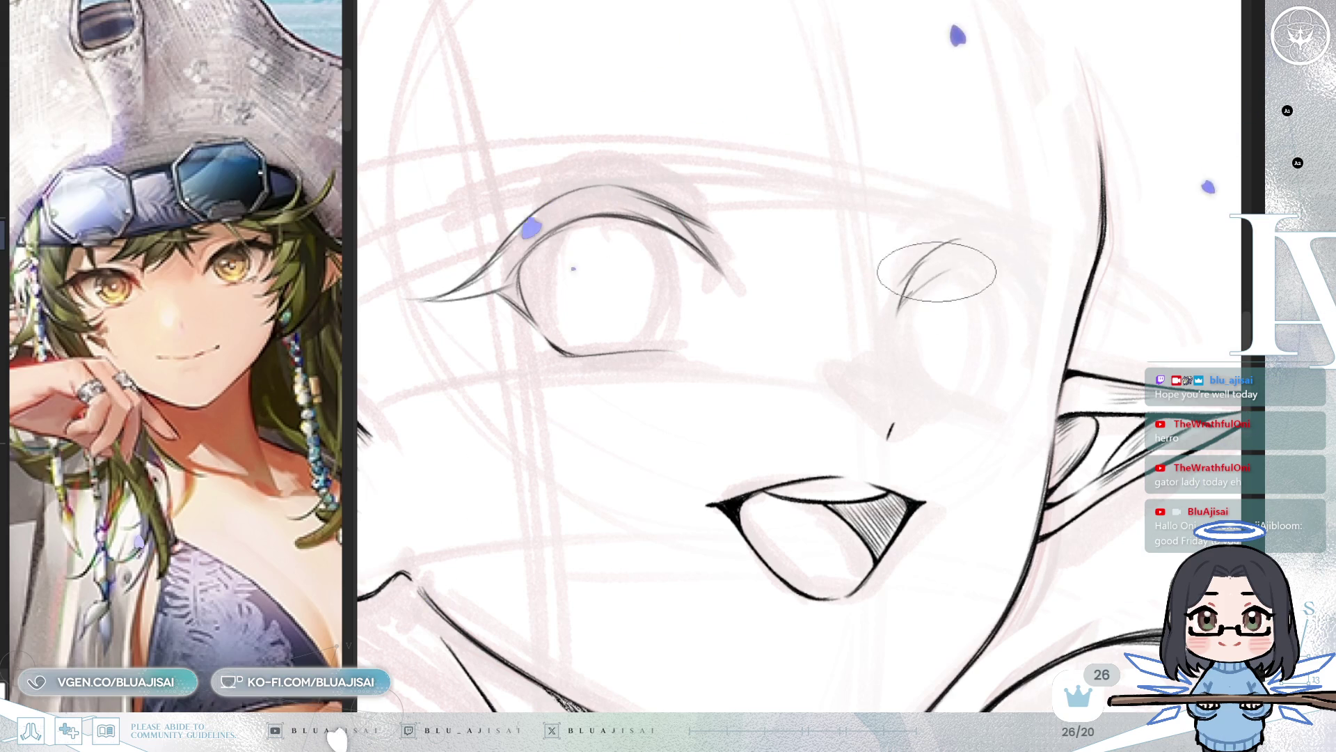
{"action": "left_click_drag", "start_coordinate": [900, 284], "coordinate": [972, 266]}
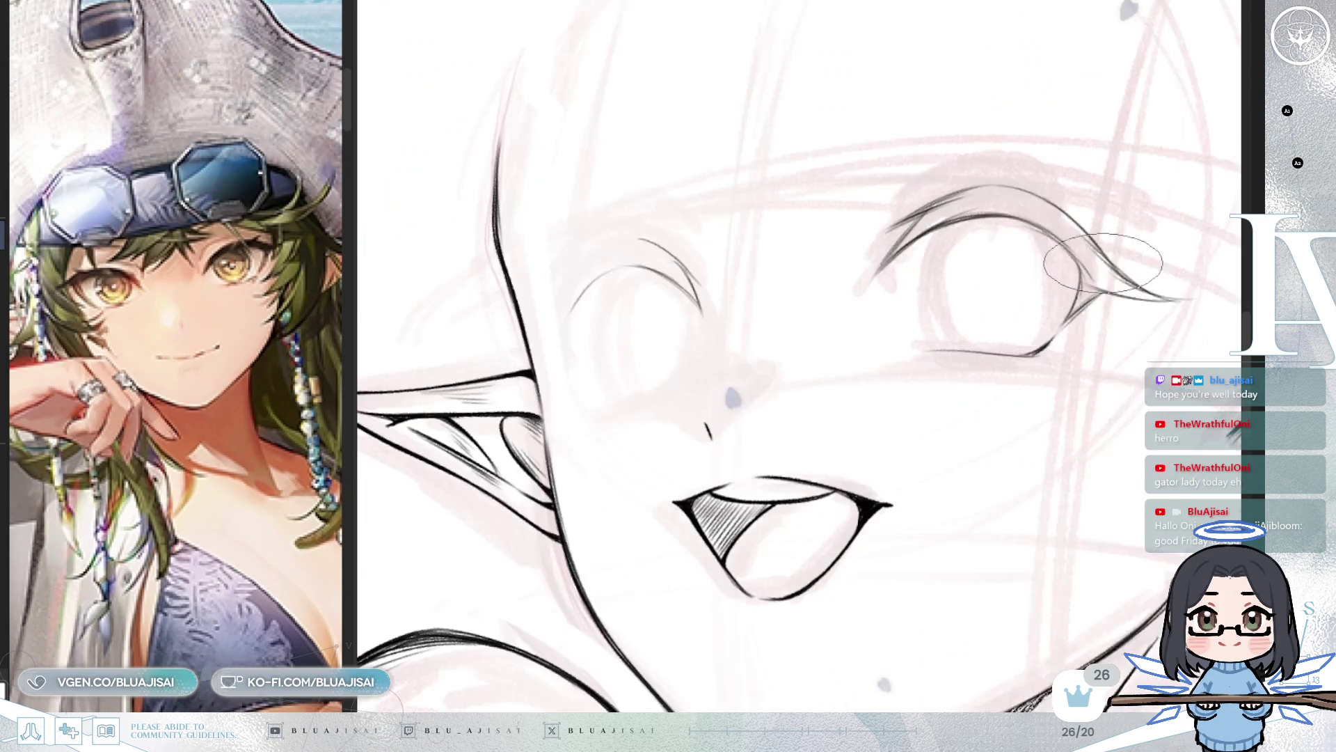
{"action": "key", "text": "h"}
{"action": "key", "text": "Delete"}
{"action": "mouse_move", "coordinate": [668, 278]}
{"action": "left_mouse_down"}
{"action": "mouse_move", "coordinate": [590, 338]}
{"action": "mouse_move", "coordinate": [656, 253]}
{"action": "left_mouse_up"}
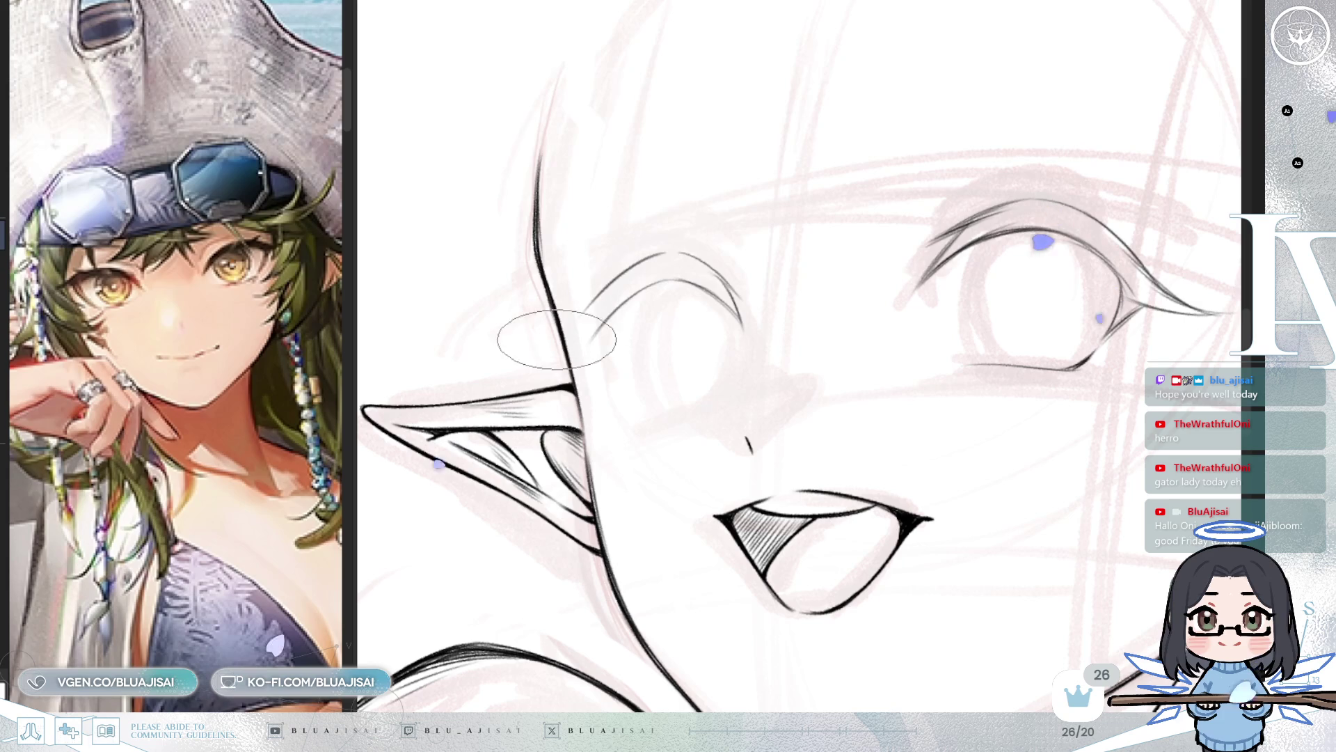
{"action": "left_click_drag", "start_coordinate": [518, 343], "coordinate": [553, 334]}
{"action": "key", "text": "ctrl+z"}
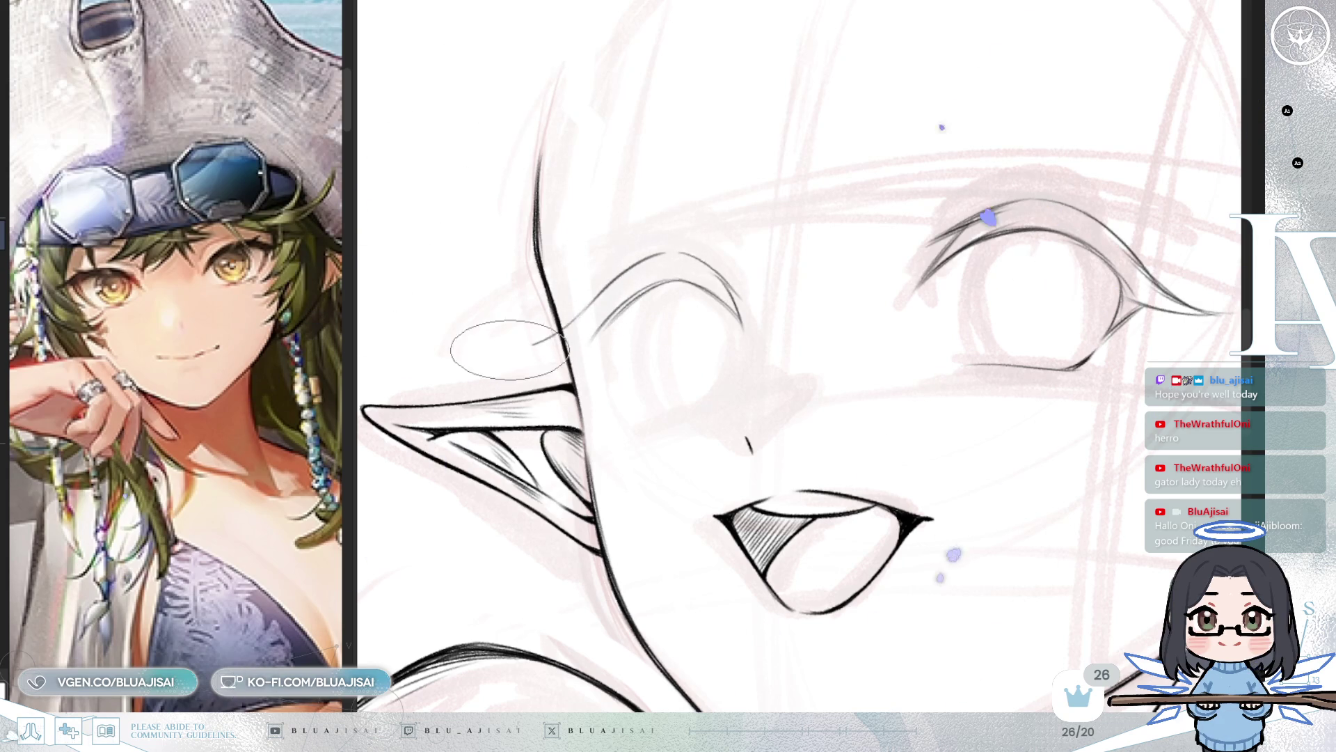
{"action": "left_click_drag", "start_coordinate": [496, 350], "coordinate": [596, 350]}
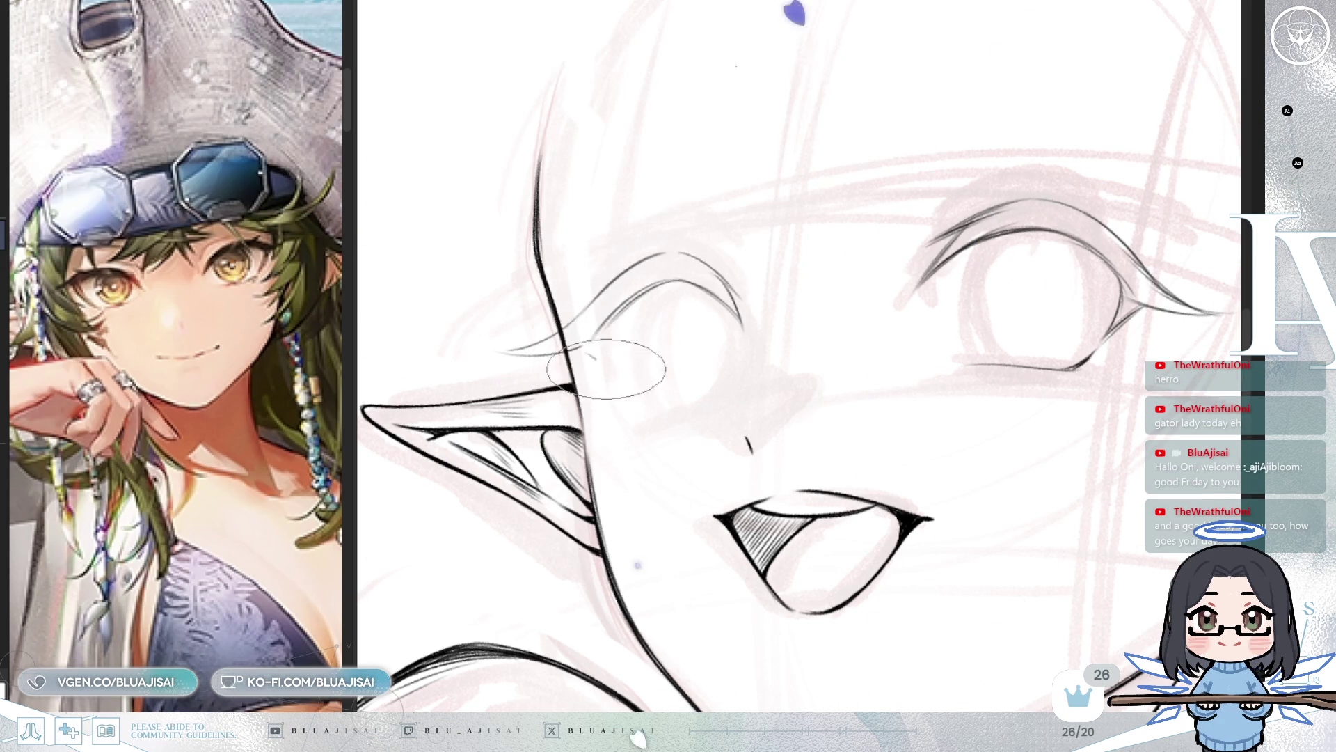
Step: Mirror the view and zoom out to check both eyes' symmetry across the whole face
{"action": "key", "text": "h"}
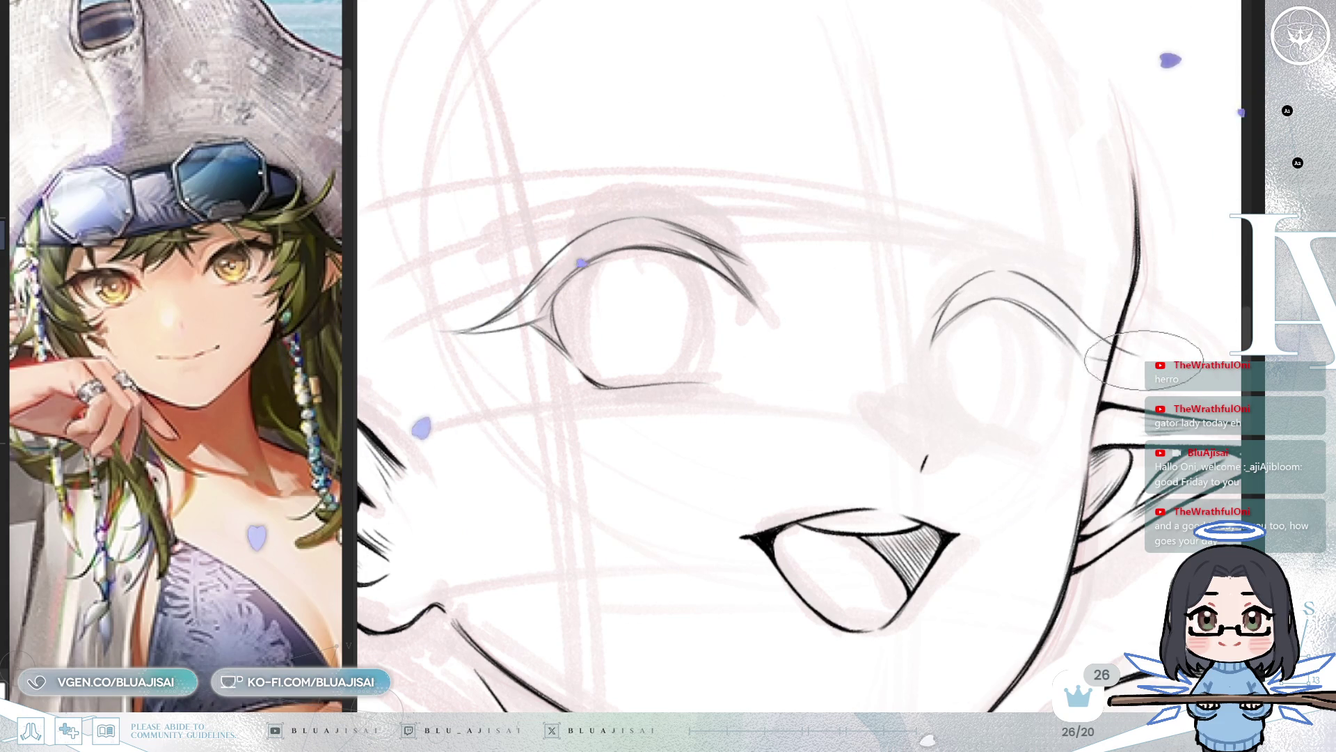
{"action": "left_click_drag", "start_coordinate": [1103, 348], "coordinate": [1111, 331]}
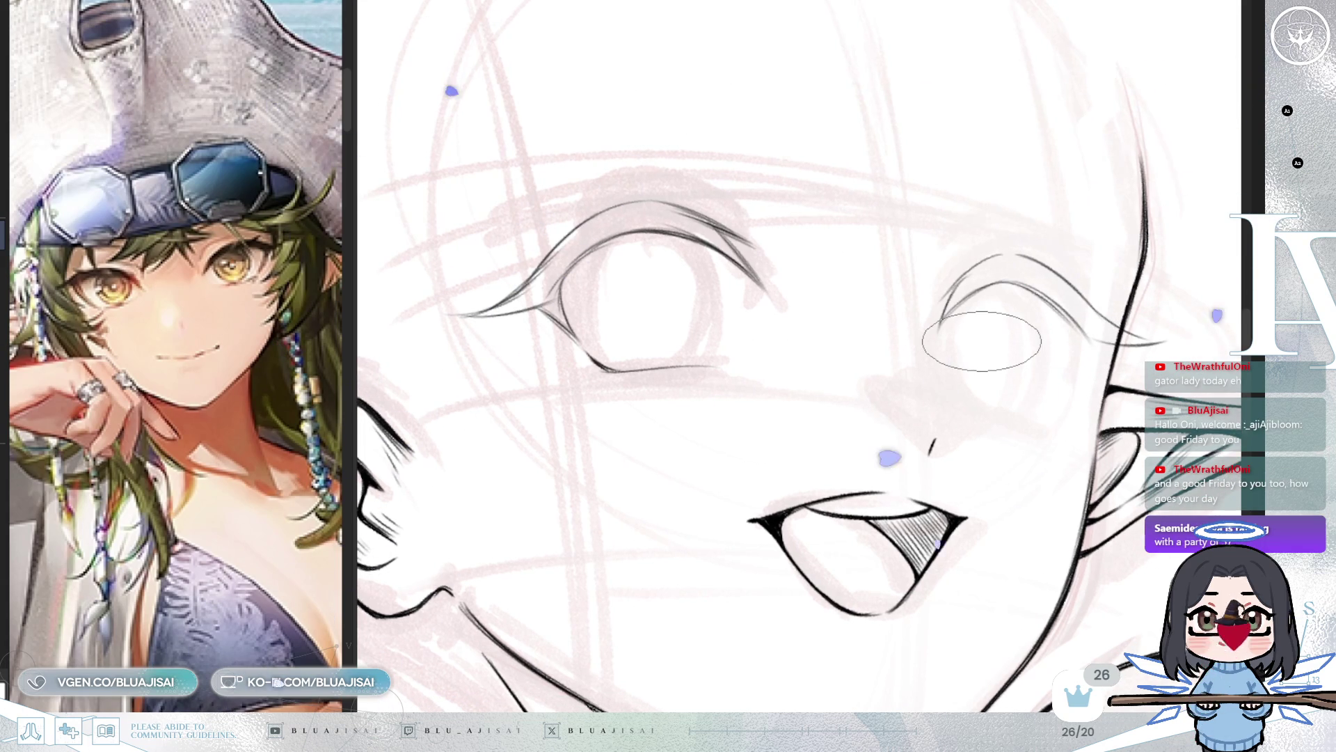
{"action": "scroll", "coordinate": [982, 341], "scroll_direction": "down", "scroll_amount": 3}
{"action": "scroll", "coordinate": [1009, 376], "scroll_direction": "up", "scroll_amount": 2}
{"action": "mouse_move", "coordinate": [995, 390]}
{"action": "left_mouse_down"}
{"action": "mouse_move", "coordinate": [1083, 416]}
{"action": "mouse_move", "coordinate": [1067, 432]}
{"action": "mouse_move", "coordinate": [1041, 419]}
{"action": "left_mouse_up"}
{"action": "scroll", "coordinate": [1082, 416], "scroll_direction": "down", "scroll_amount": 3}
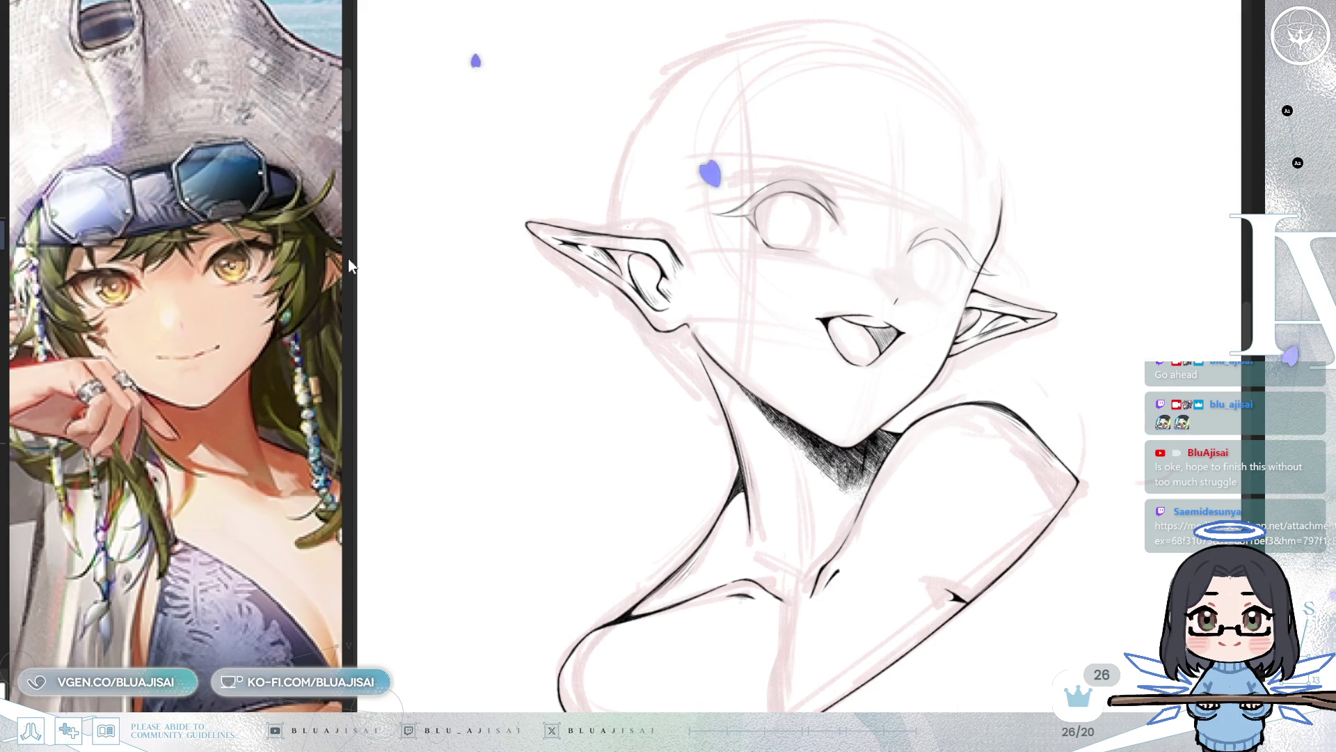
Step: Narrow the reference panel to give the canvas more width
{"action": "left_click_drag", "start_coordinate": [358, 265], "coordinate": [110, 253]}
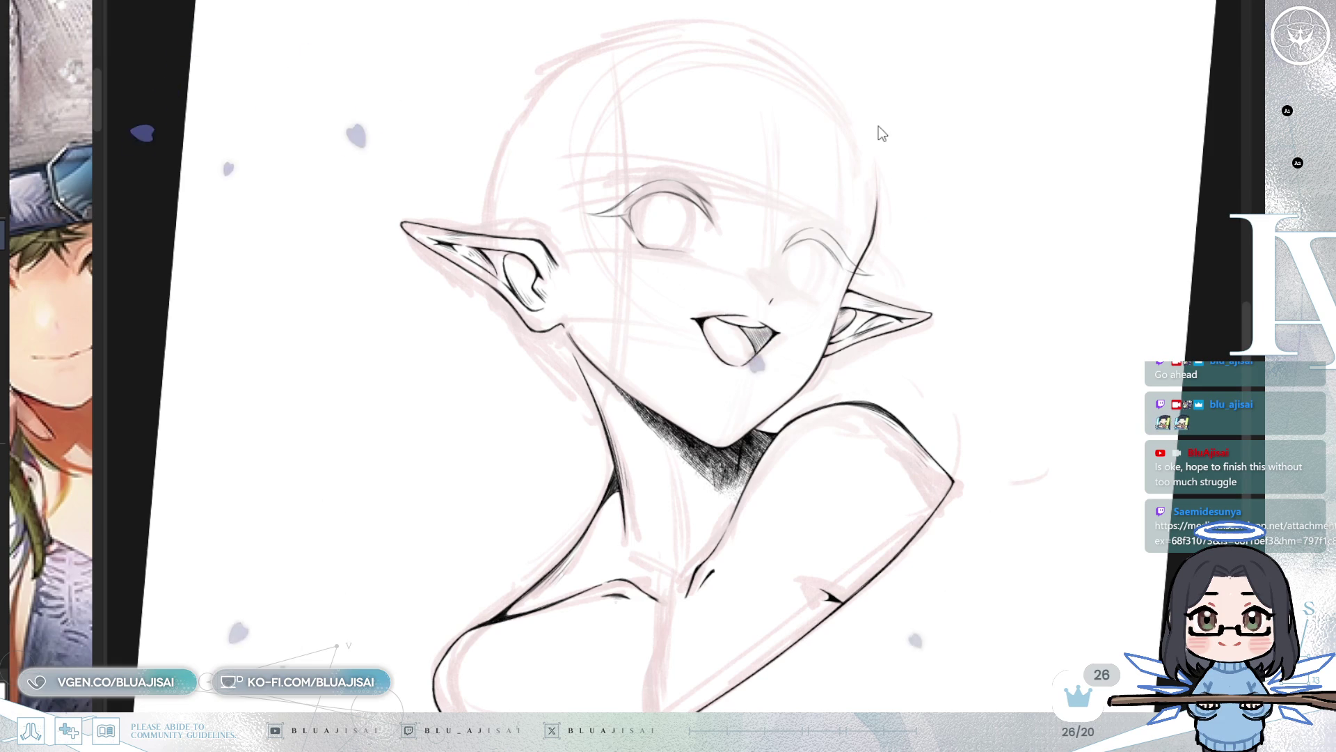
Step: Switch to the canvas with the dragon and character images, zoom in, and start lettering the credit
{"action": "key", "text": "ctrl+Tab"}
{"action": "scroll", "coordinate": [506, 259], "scroll_direction": "up", "scroll_amount": 5}
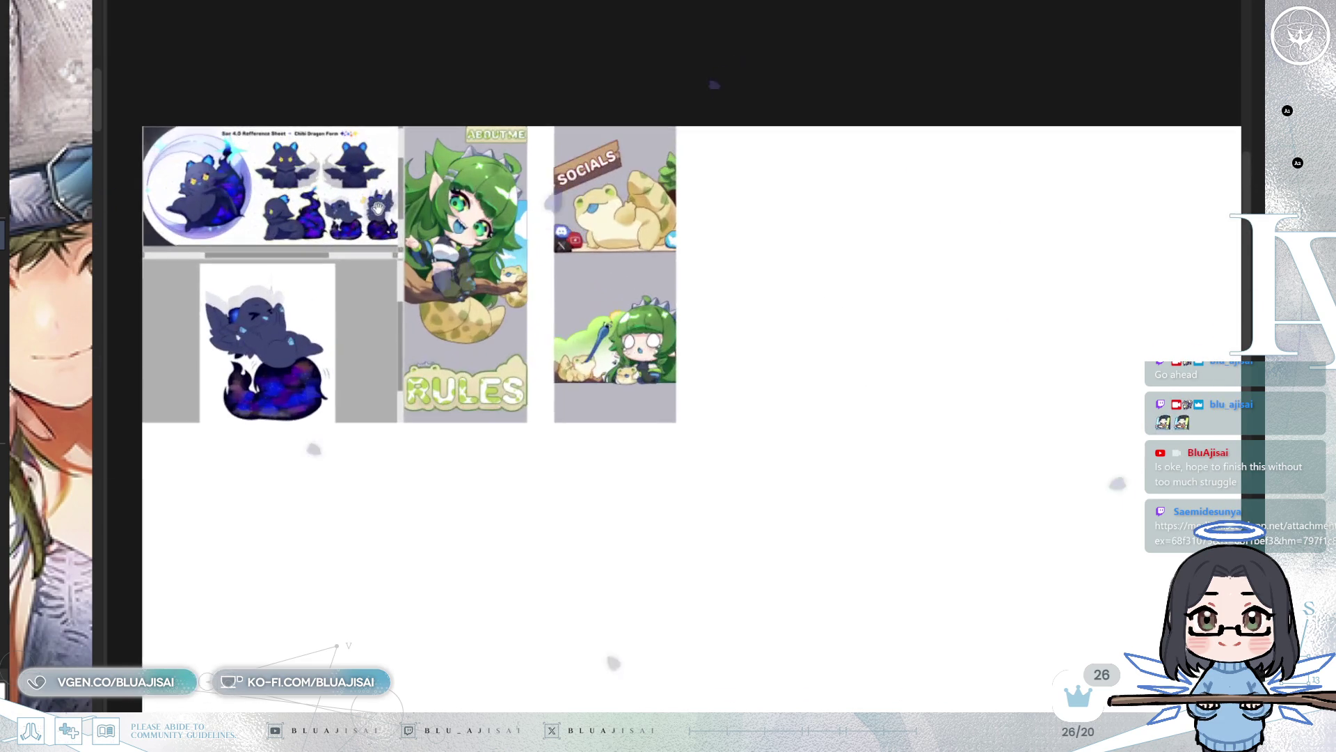
{"action": "scroll", "coordinate": [548, 228], "scroll_direction": "up", "scroll_amount": 4}
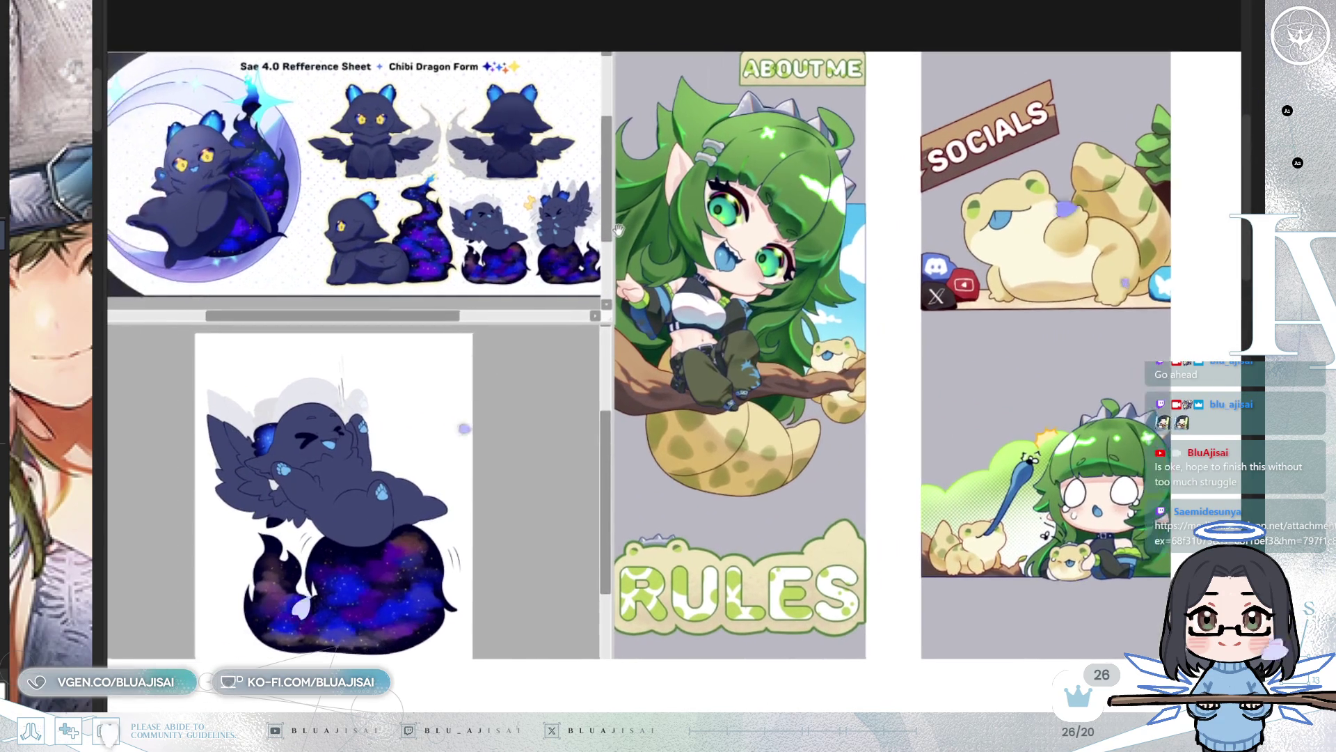
{"action": "scroll", "coordinate": [637, 214], "scroll_direction": "down", "scroll_amount": 3}
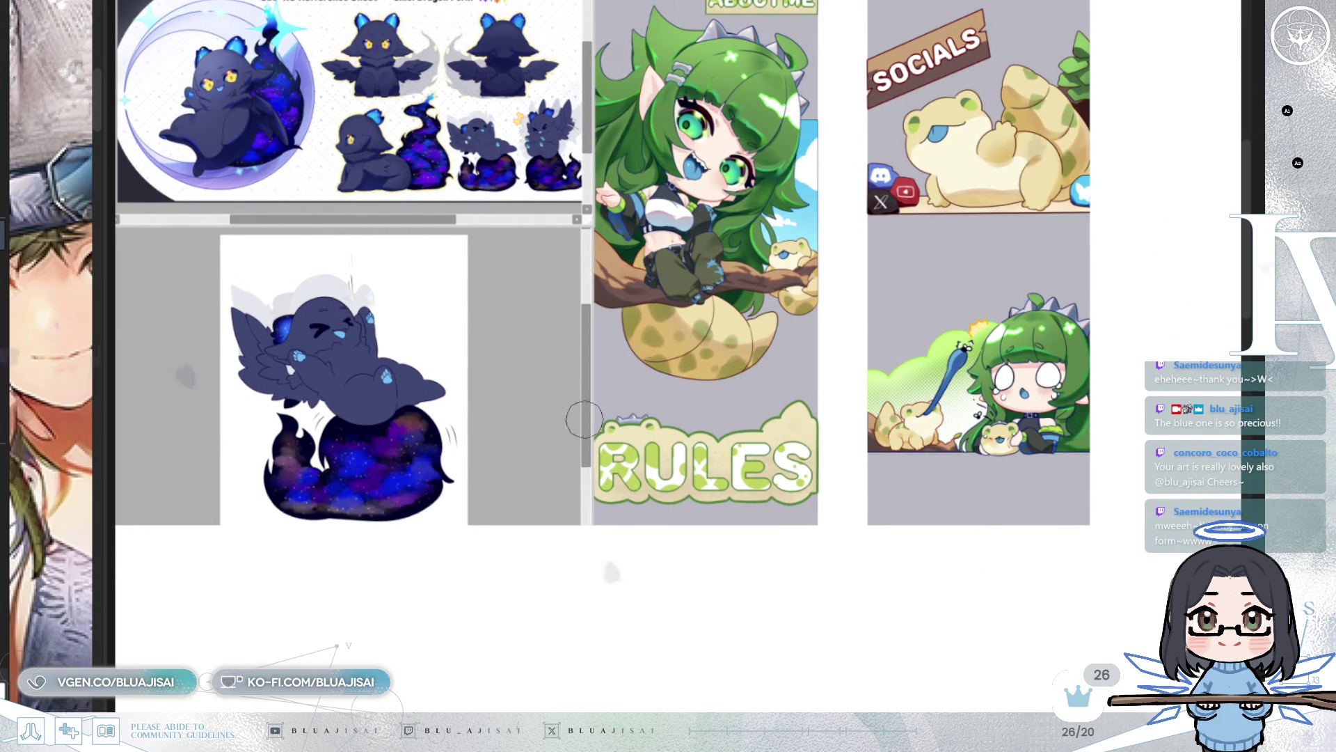
{"action": "mouse_move", "coordinate": [168, 657]}
{"action": "left_mouse_down"}
{"action": "mouse_move", "coordinate": [182, 554]}
{"action": "mouse_move", "coordinate": [217, 658]}
{"action": "left_mouse_up"}
Step: Letter the 'Art by' credit beneath the images, then zoom in on the dragon
{"action": "left_click_drag", "start_coordinate": [167, 630], "coordinate": [222, 628]}
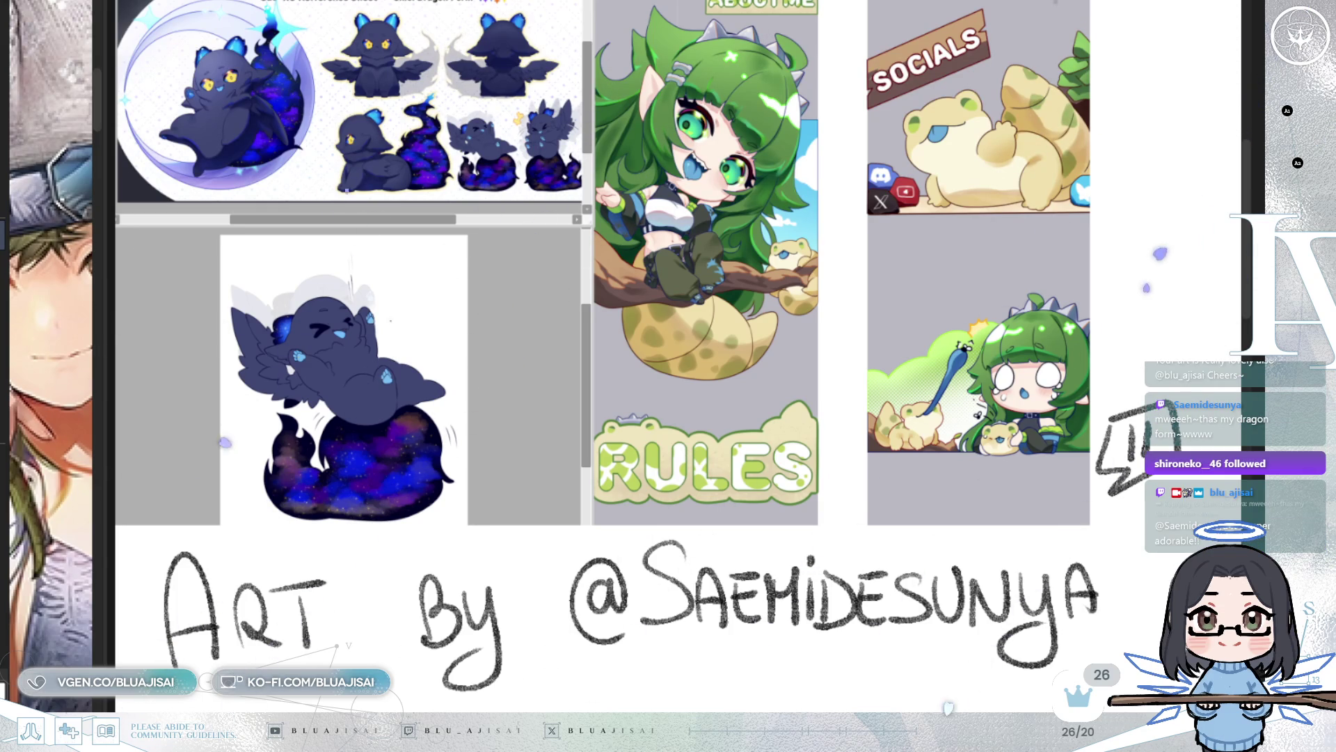
{"action": "scroll", "coordinate": [337, 462], "scroll_direction": "up", "scroll_amount": 5}
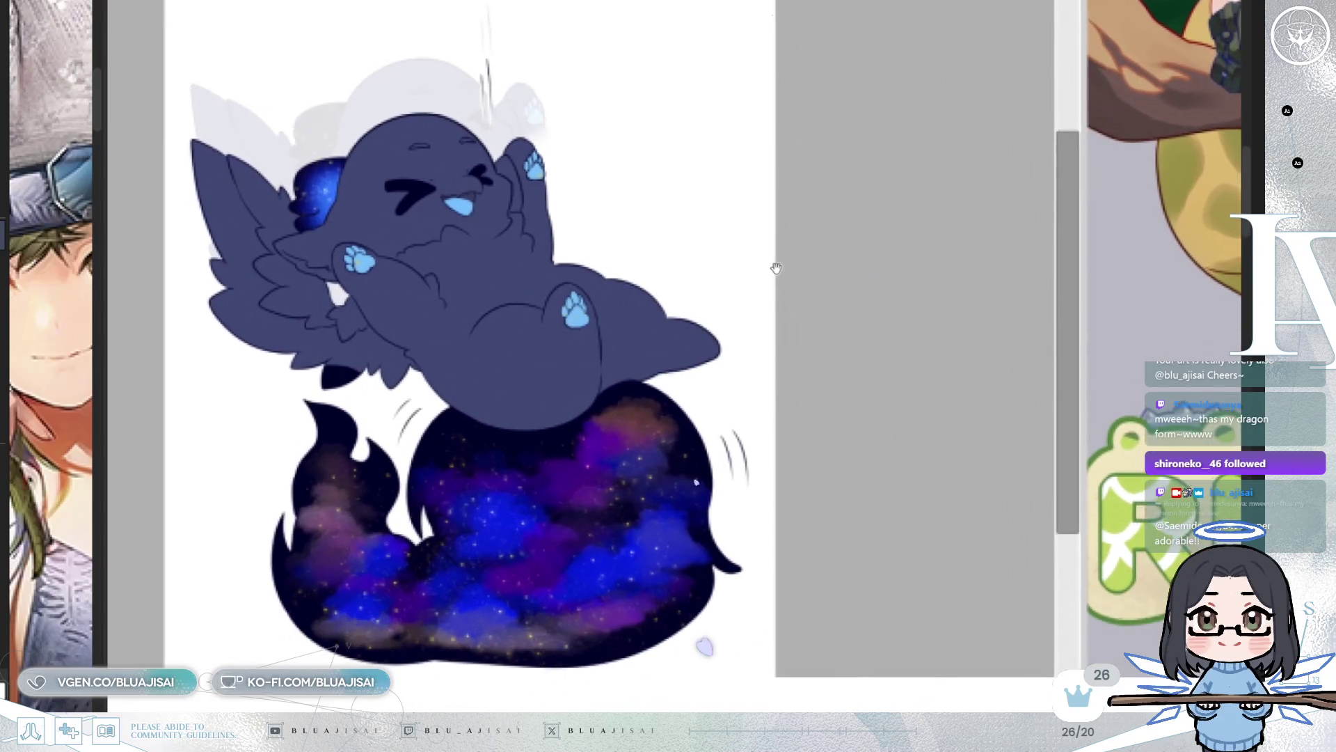
Step: Scribble hearts beside the dragon, then return to the elf canvas with the reference panel widened
{"action": "left_click_drag", "start_coordinate": [776, 268], "coordinate": [791, 265]}
{"action": "mouse_move", "coordinate": [719, 173]}
{"action": "left_mouse_down"}
{"action": "mouse_move", "coordinate": [716, 200]}
{"action": "mouse_move", "coordinate": [717, 182]}
{"action": "left_mouse_up"}
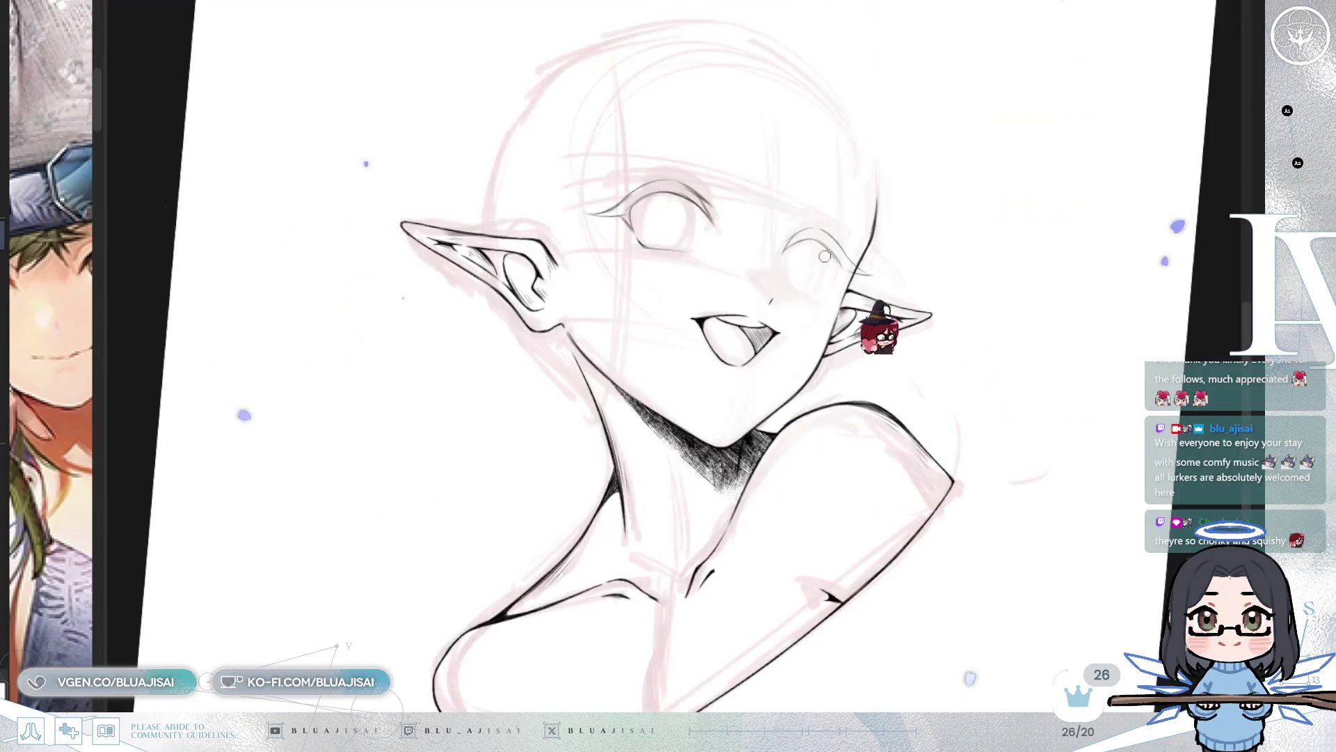
{"action": "key", "text": "alt+Tab"}
{"action": "mouse_move", "coordinate": [106, 242]}
{"action": "left_mouse_down"}
{"action": "mouse_move", "coordinate": [281, 233]}
{"action": "mouse_move", "coordinate": [446, 264]}
{"action": "mouse_move", "coordinate": [384, 321]}
{"action": "left_mouse_up"}
{"action": "left_click_drag", "start_coordinate": [256, 565], "coordinate": [231, 492]}
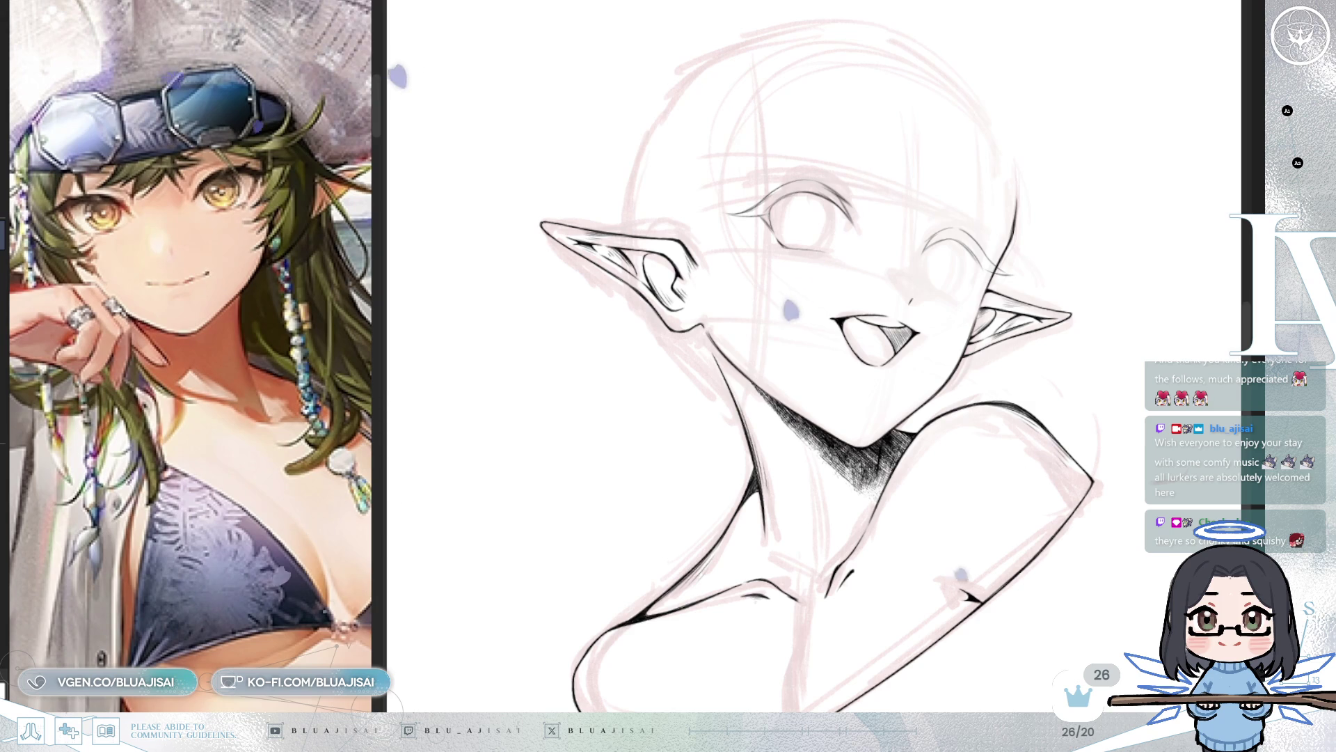
Step: Zoom in on the elf's face, narrow the reference panel, and pan to frame the face
{"action": "scroll", "coordinate": [880, 230], "scroll_direction": "up", "scroll_amount": 2}
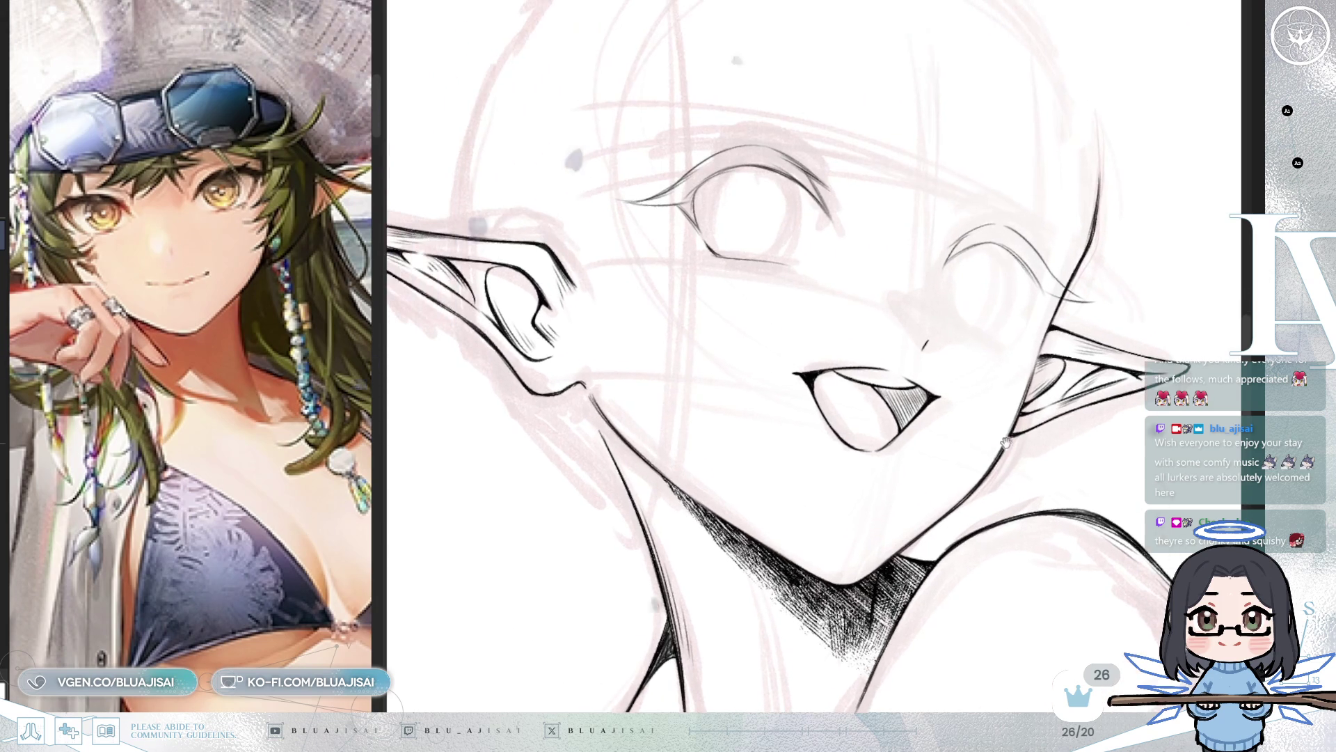
{"action": "left_click_drag", "start_coordinate": [379, 473], "coordinate": [319, 494]}
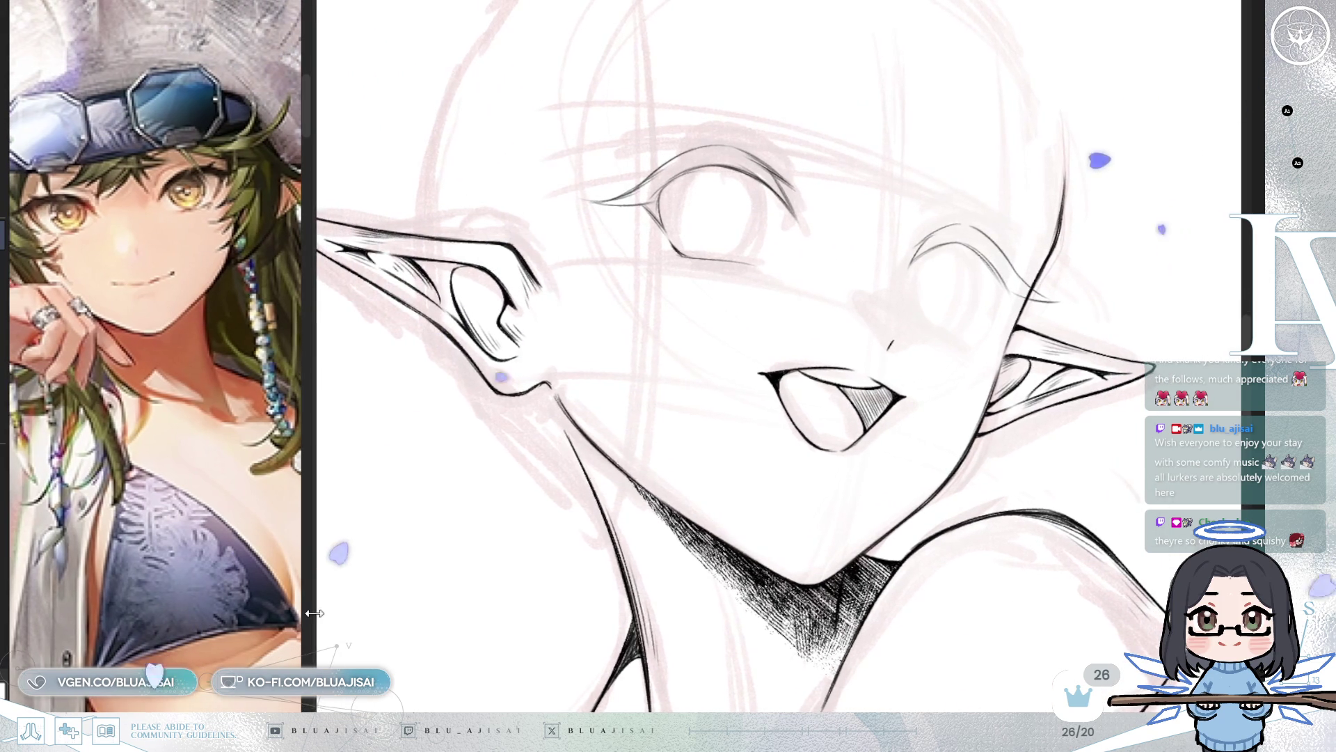
{"action": "left_click_drag", "start_coordinate": [381, 552], "coordinate": [386, 581]}
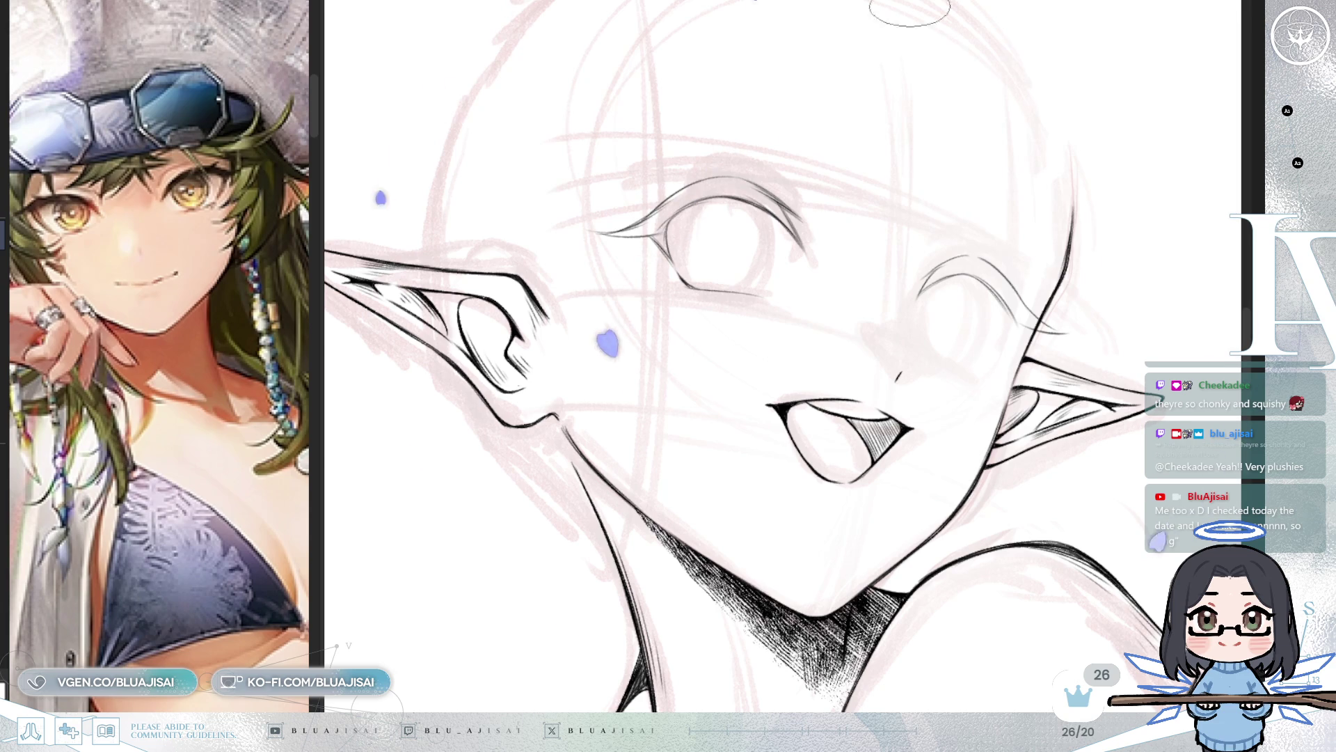
{"action": "scroll", "coordinate": [928, 215], "scroll_direction": "up", "scroll_amount": 2}
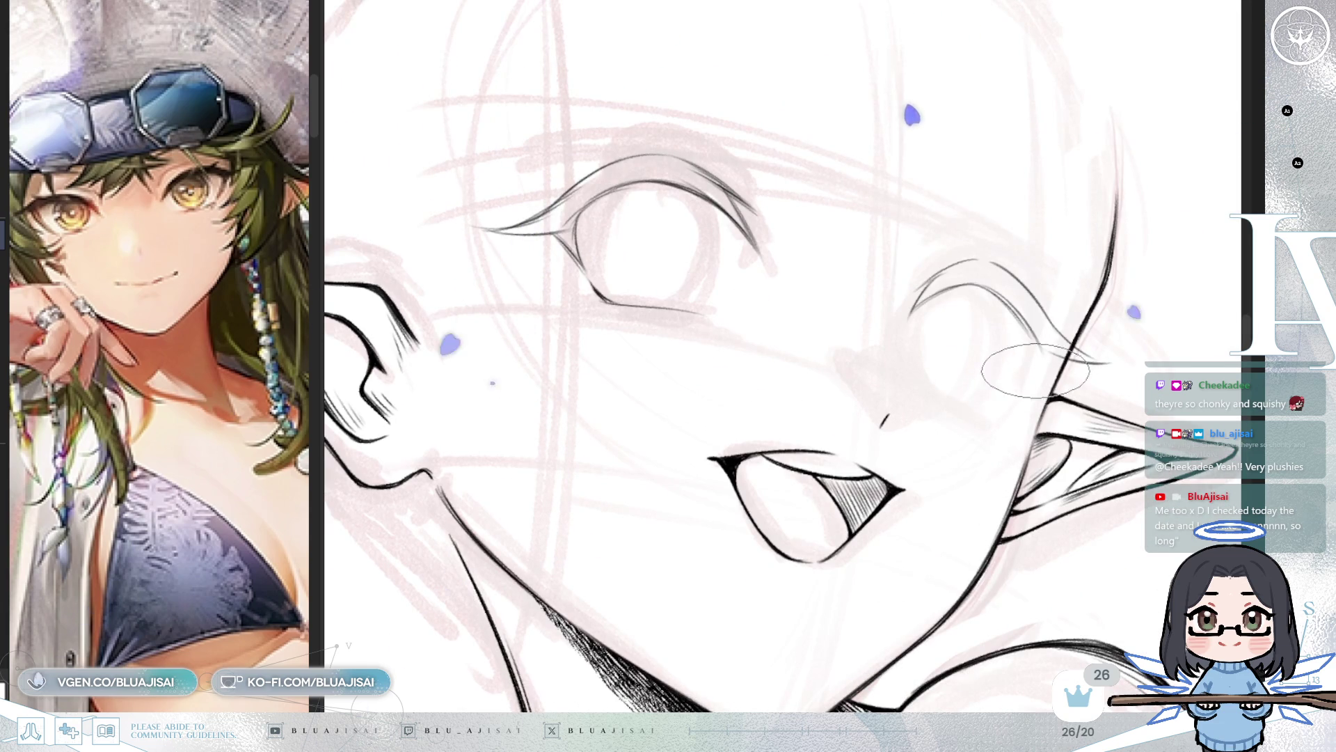
{"action": "left_click_drag", "start_coordinate": [1032, 371], "coordinate": [1065, 261]}
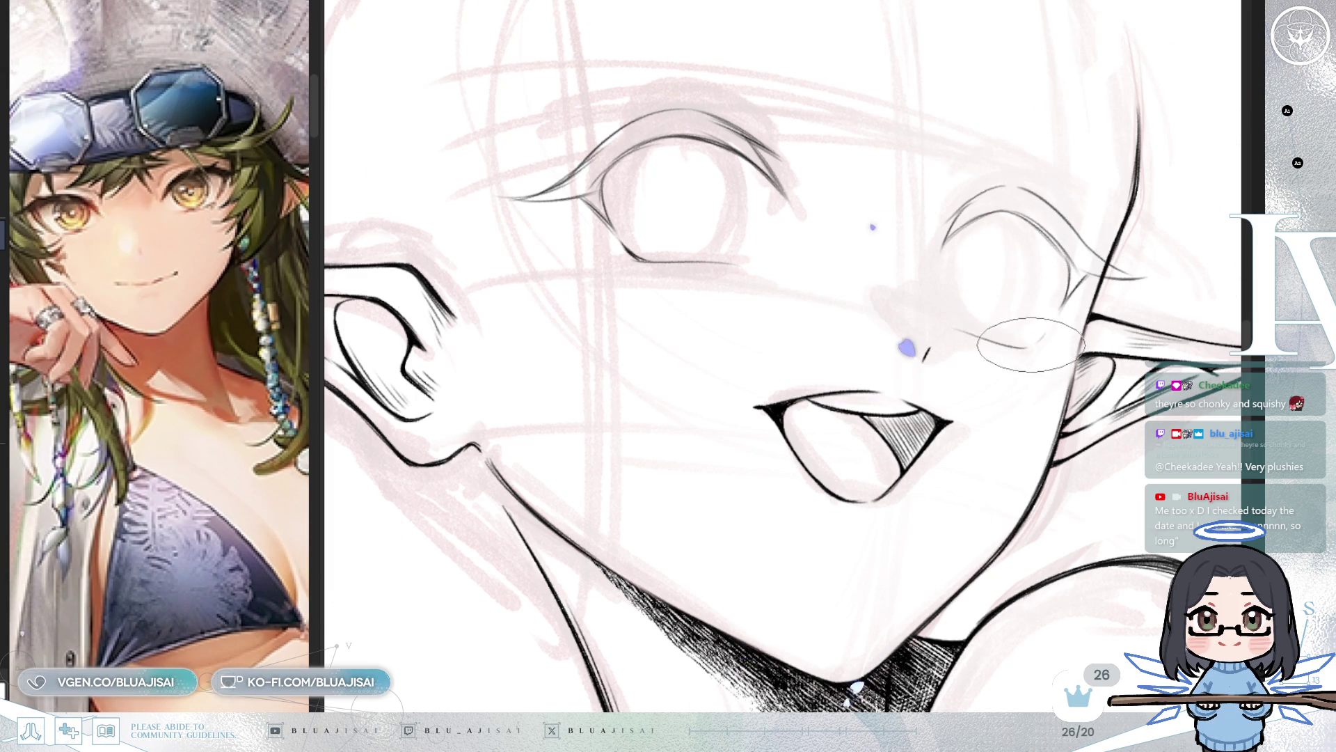
{"action": "left_click_drag", "start_coordinate": [948, 378], "coordinate": [924, 315]}
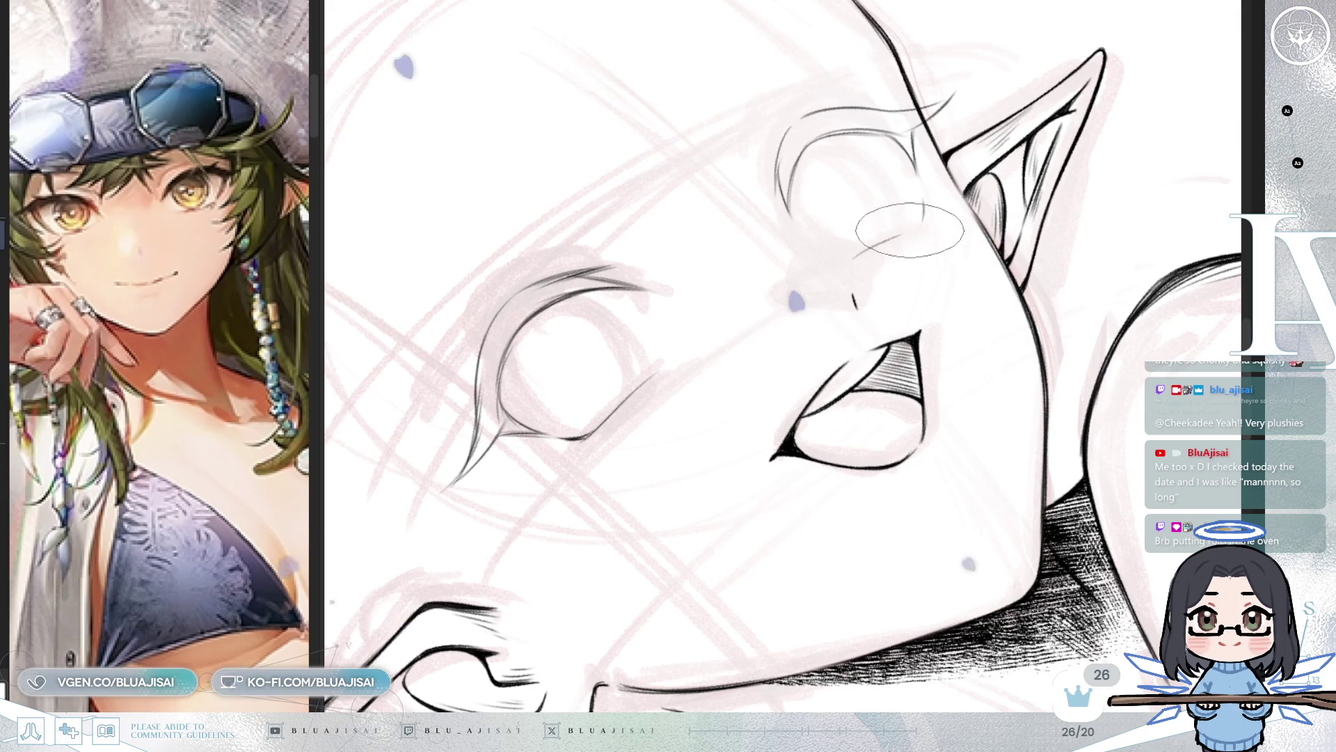
{"action": "left_click_drag", "start_coordinate": [969, 224], "coordinate": [960, 208]}
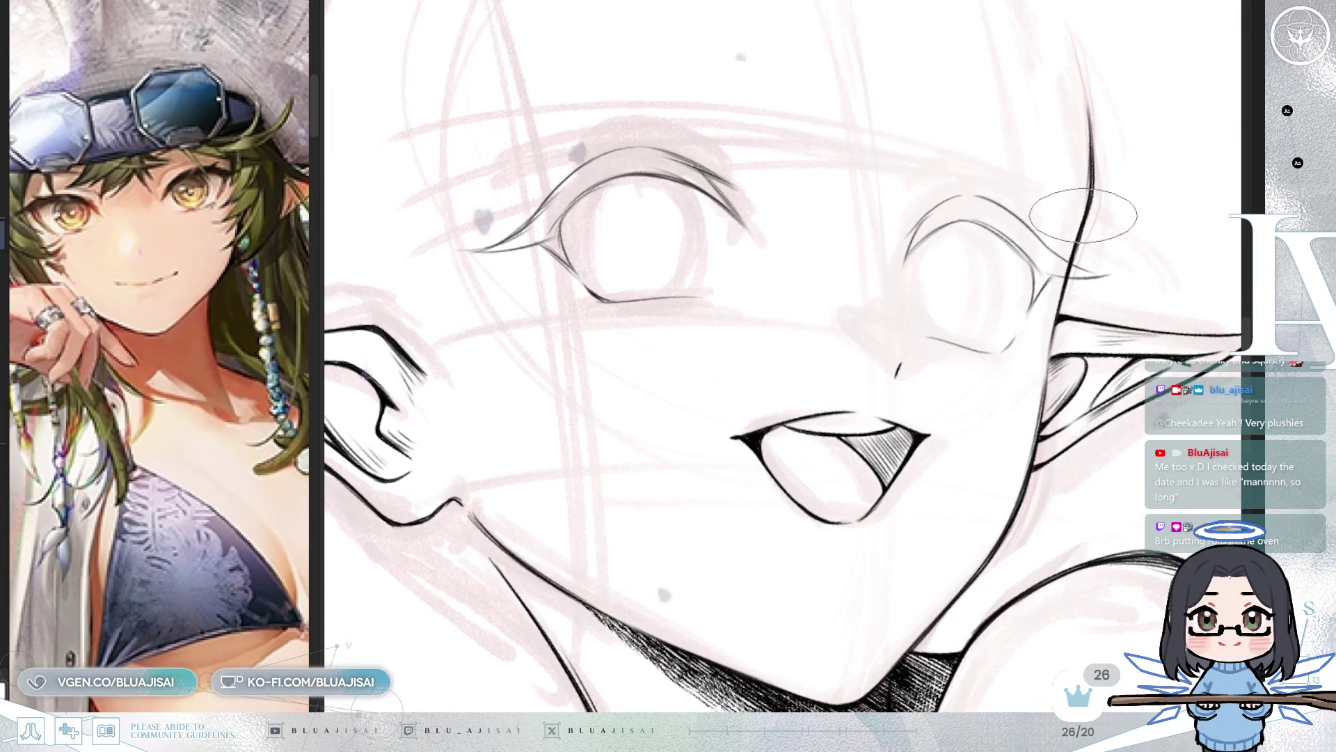
{"action": "key", "text": "minus"}
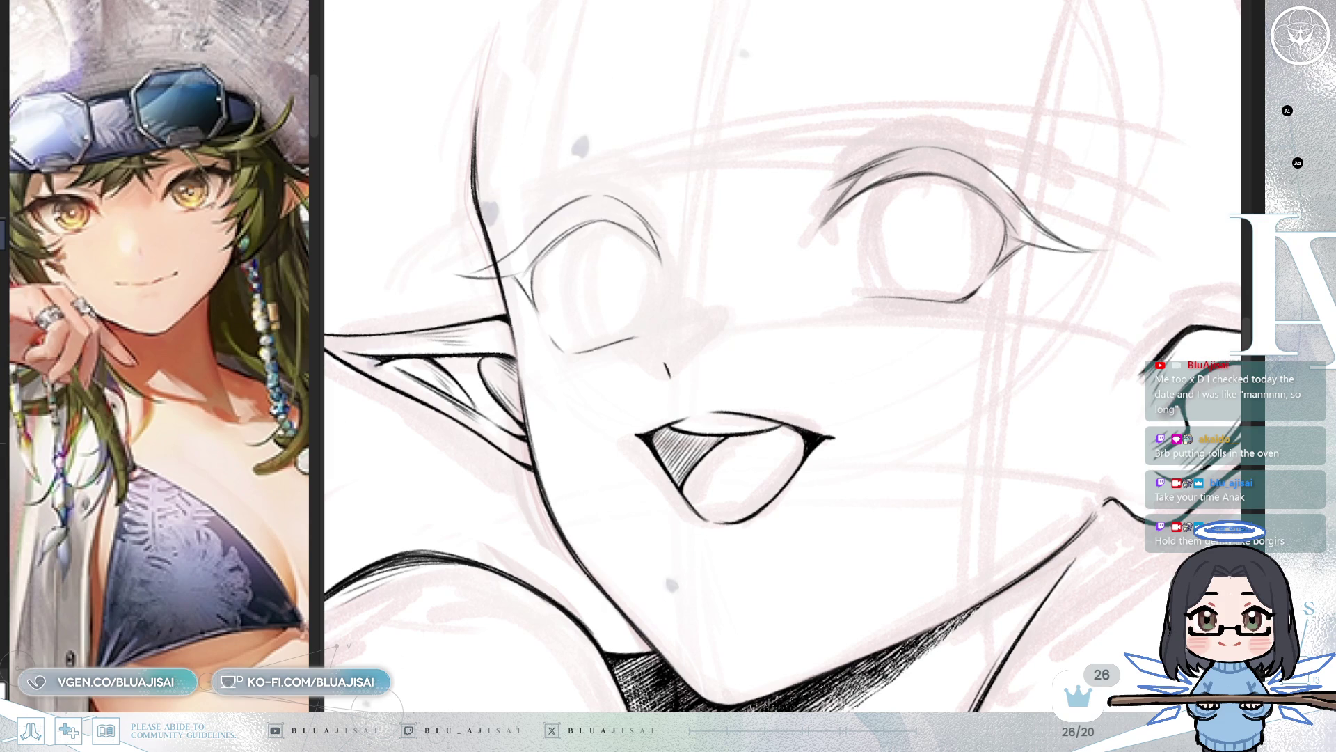
Step: Flip and rotate the view, shrink the brush with [, then zoom out over the bust and back in
{"action": "key", "text": "h"}
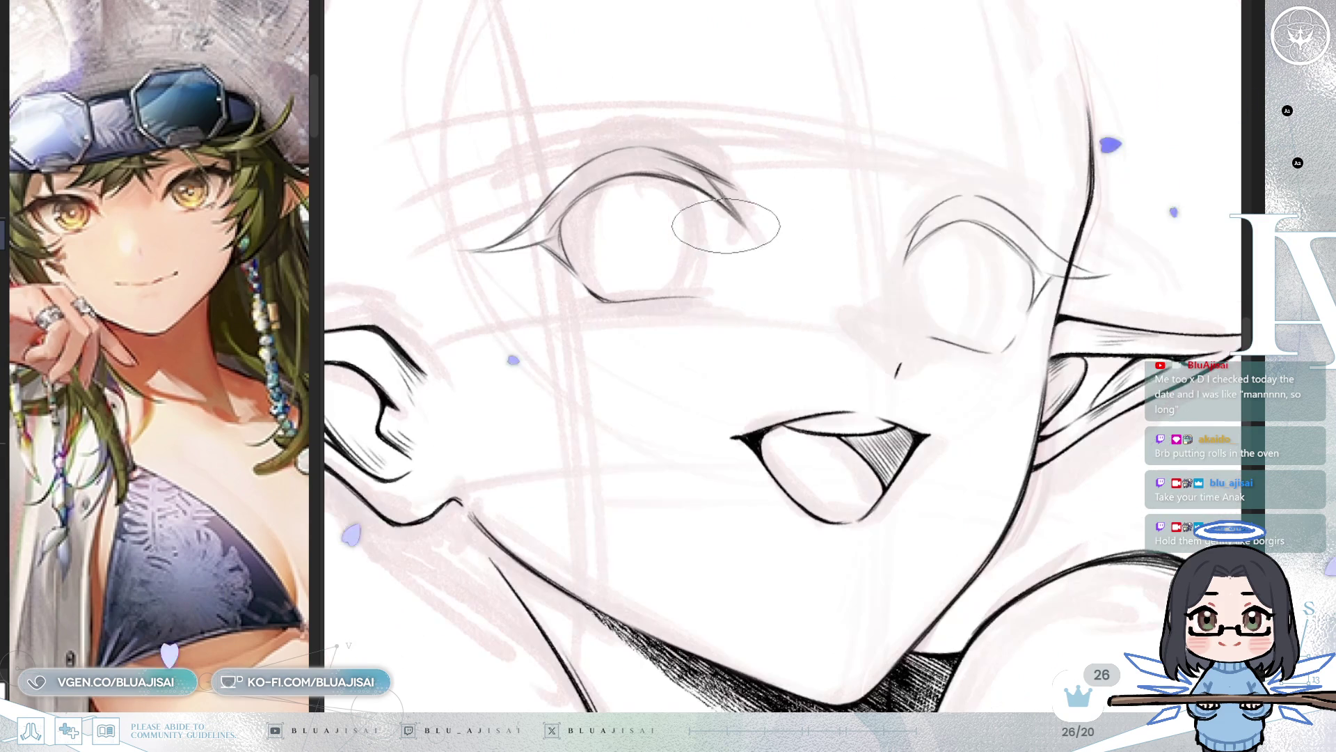
{"action": "key", "text": "Delete"}
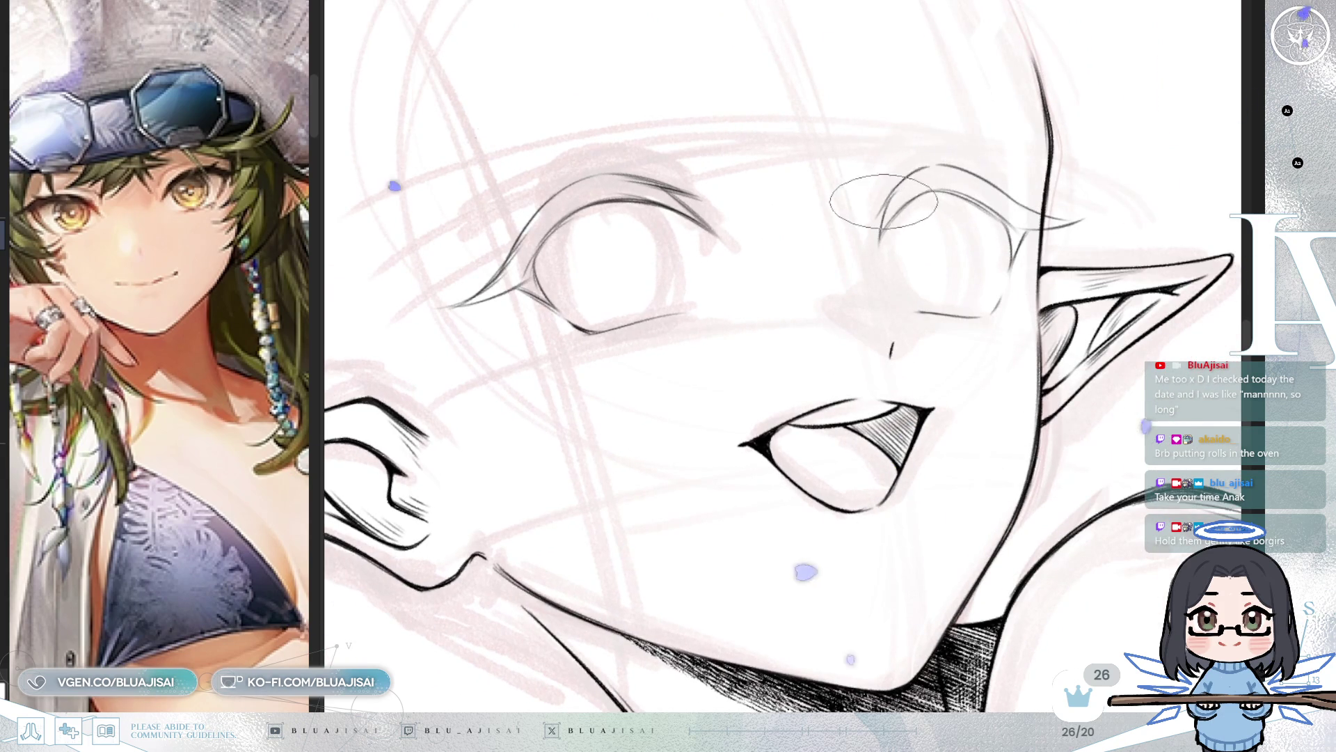
{"action": "key", "text": "bracketleft"}
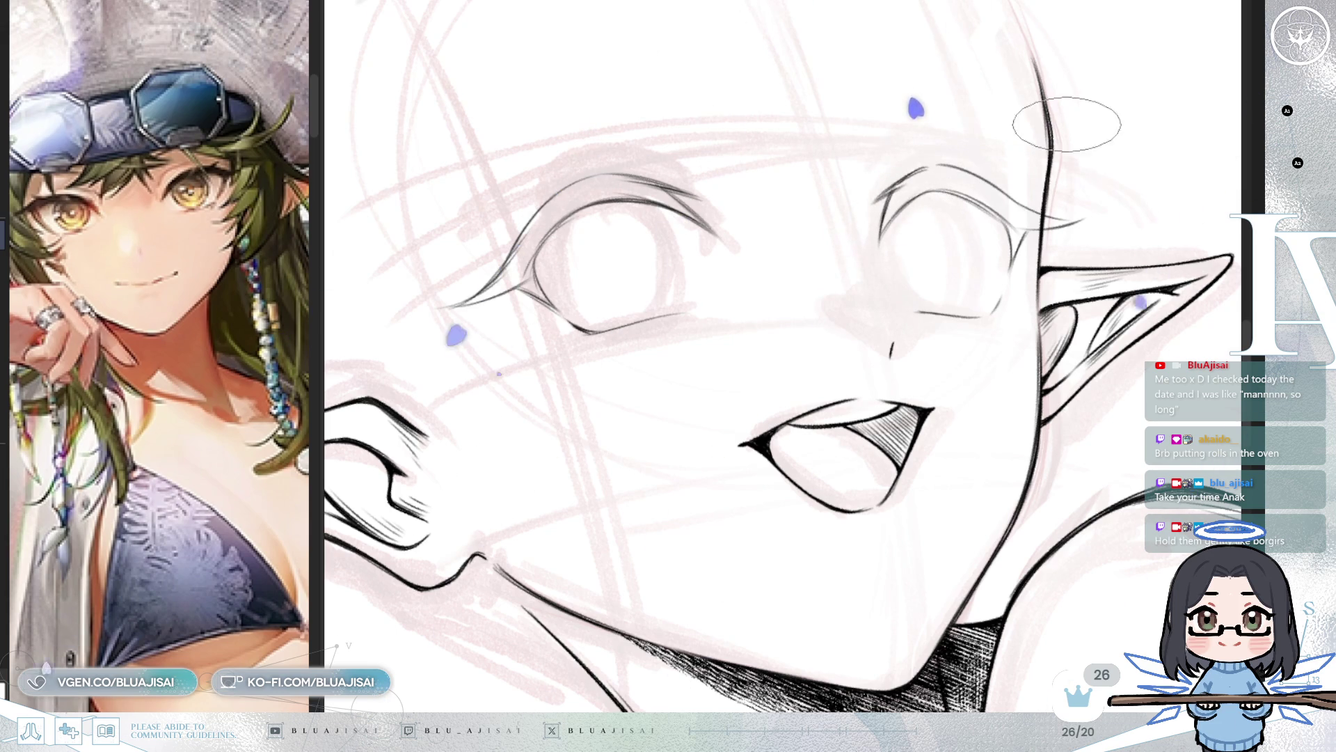
{"action": "key", "text": "End"}
{"action": "key", "text": "minus"}
{"action": "key", "text": "minus"}
{"action": "key", "text": "minus"}
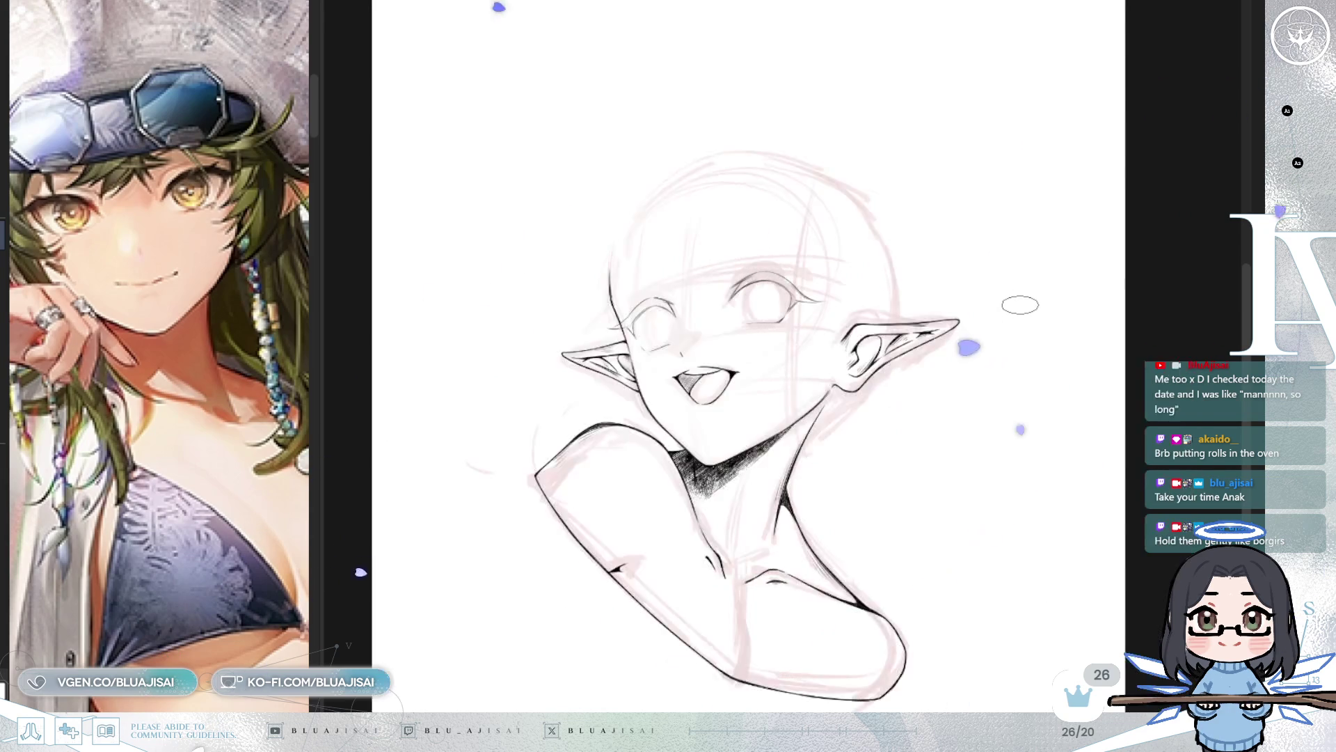
{"action": "scroll", "coordinate": [894, 386], "scroll_direction": "up", "scroll_amount": 5}
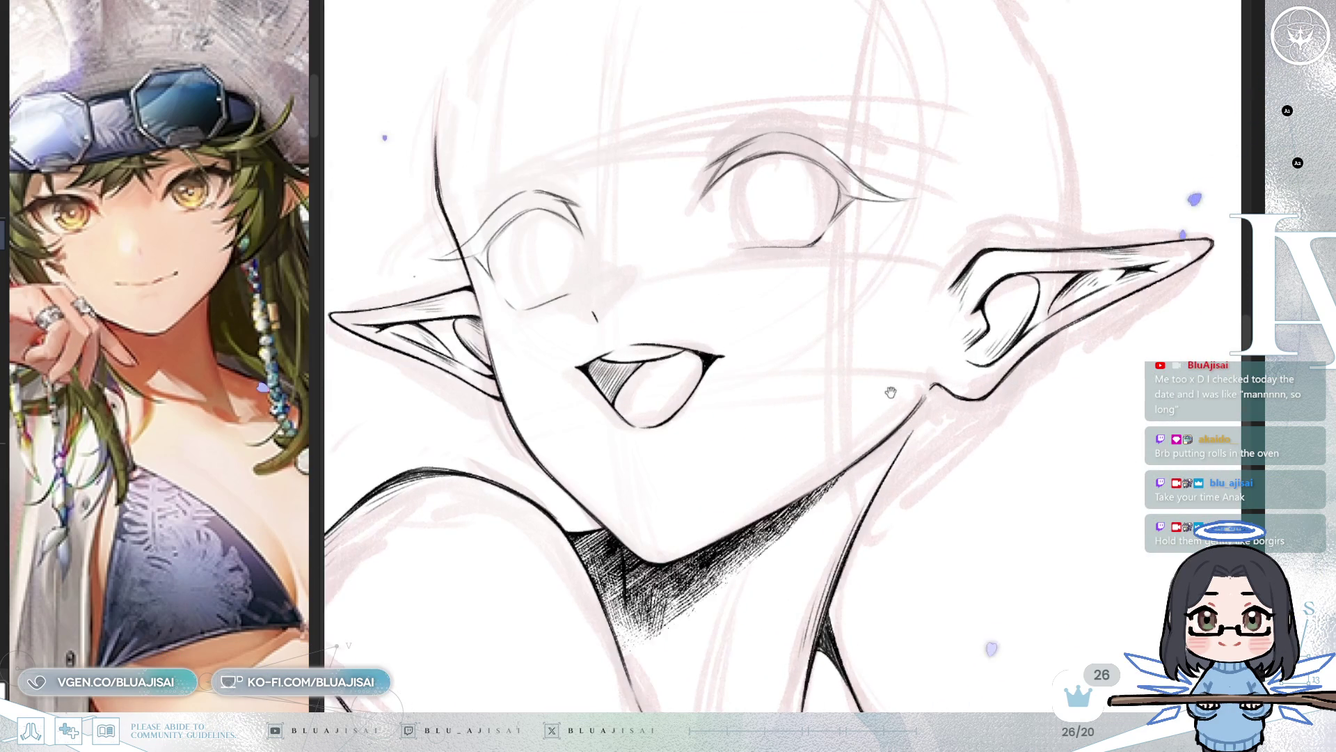
Step: Zoom onto the eye and thicken its upper lash line with heavy G-pen strokes, mirroring to check
{"action": "left_click_drag", "start_coordinate": [894, 386], "coordinate": [966, 332]}
{"action": "scroll", "coordinate": [965, 327], "scroll_direction": "up", "scroll_amount": 3}
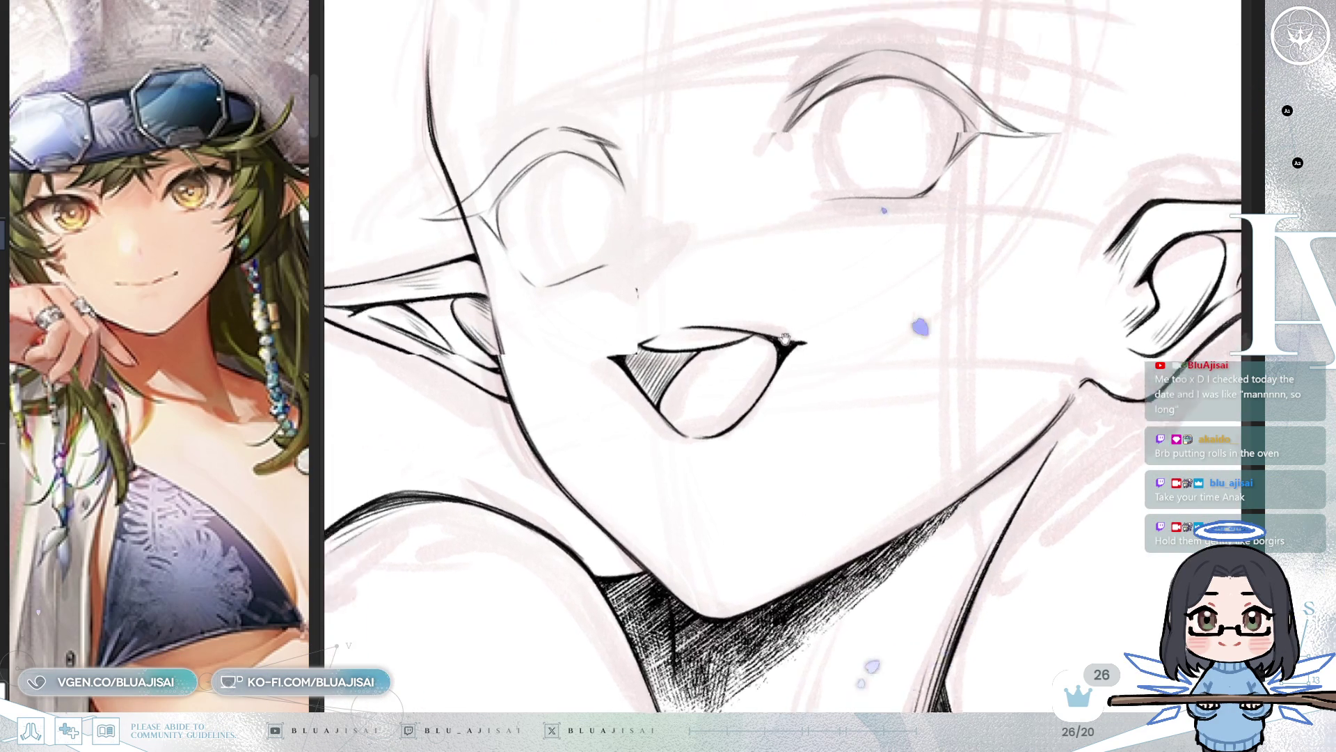
{"action": "scroll", "coordinate": [629, 250], "scroll_direction": "up", "scroll_amount": 1}
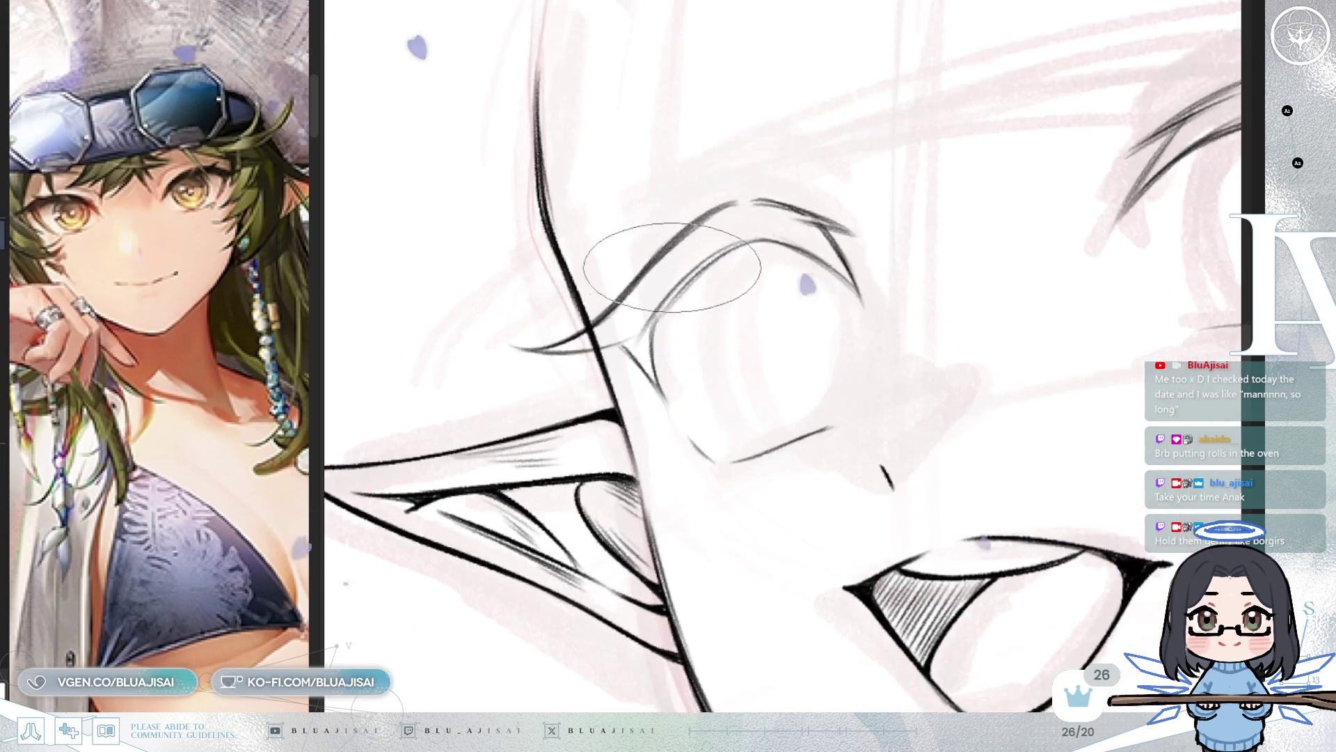
{"action": "scroll", "coordinate": [707, 236], "scroll_direction": "up", "scroll_amount": 3}
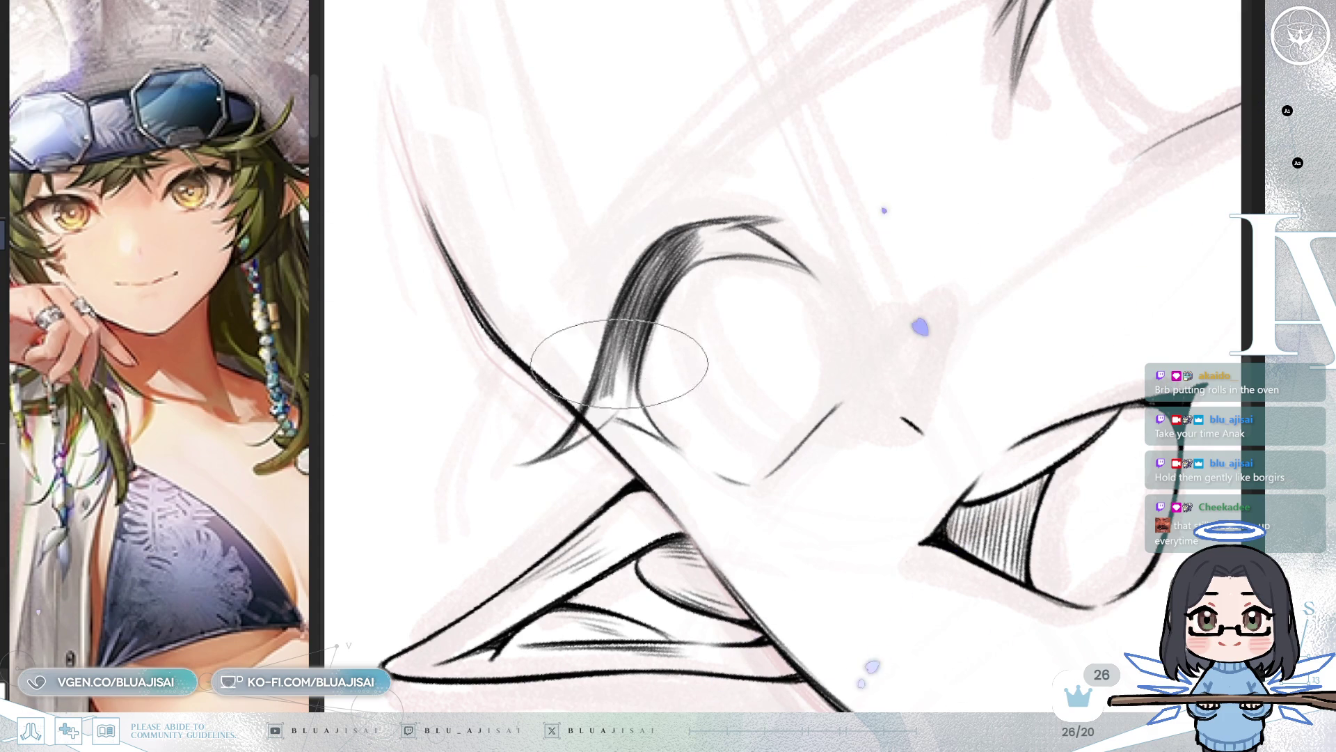
{"action": "mouse_move", "coordinate": [612, 374]}
{"action": "left_mouse_down"}
{"action": "mouse_move", "coordinate": [626, 355]}
{"action": "mouse_move", "coordinate": [597, 343]}
{"action": "left_mouse_up"}
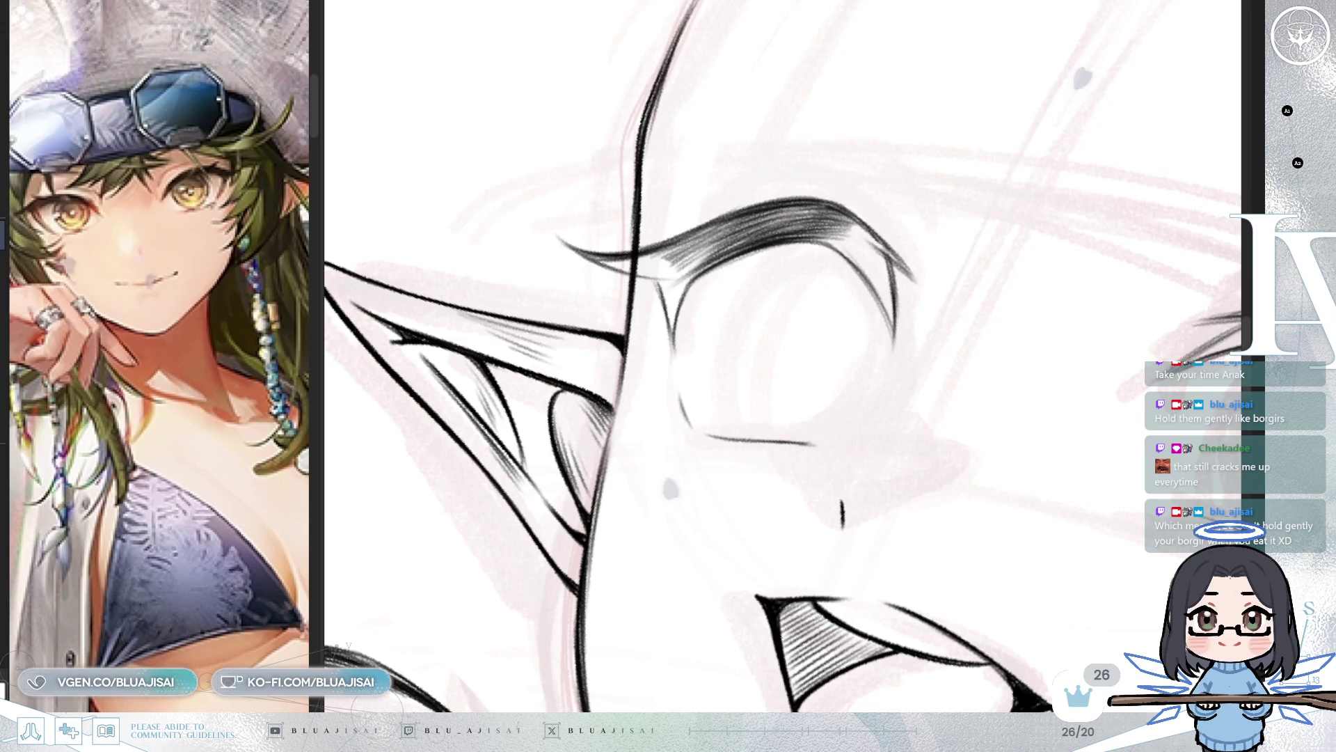
{"action": "left_click_drag", "start_coordinate": [654, 275], "coordinate": [800, 209]}
{"action": "left_click_drag", "start_coordinate": [765, 299], "coordinate": [926, 201]}
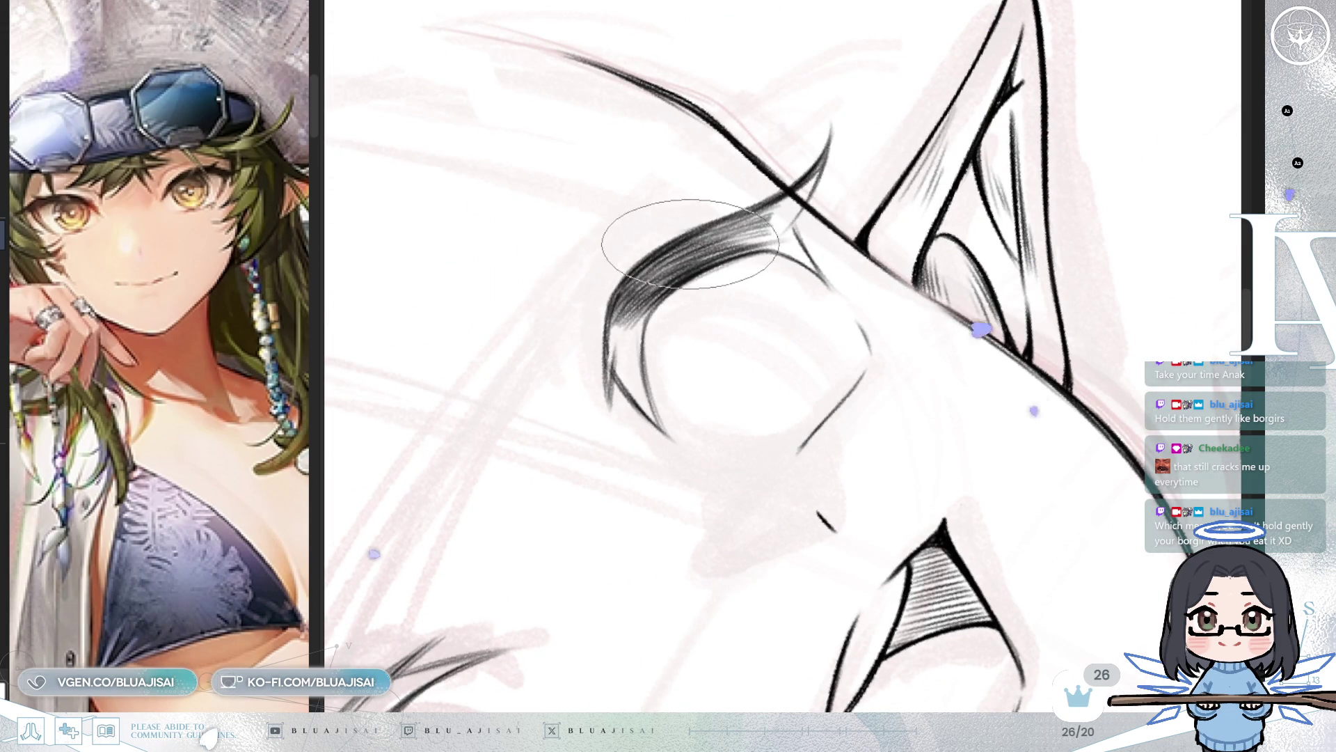
{"action": "left_click_drag", "start_coordinate": [654, 278], "coordinate": [695, 232]}
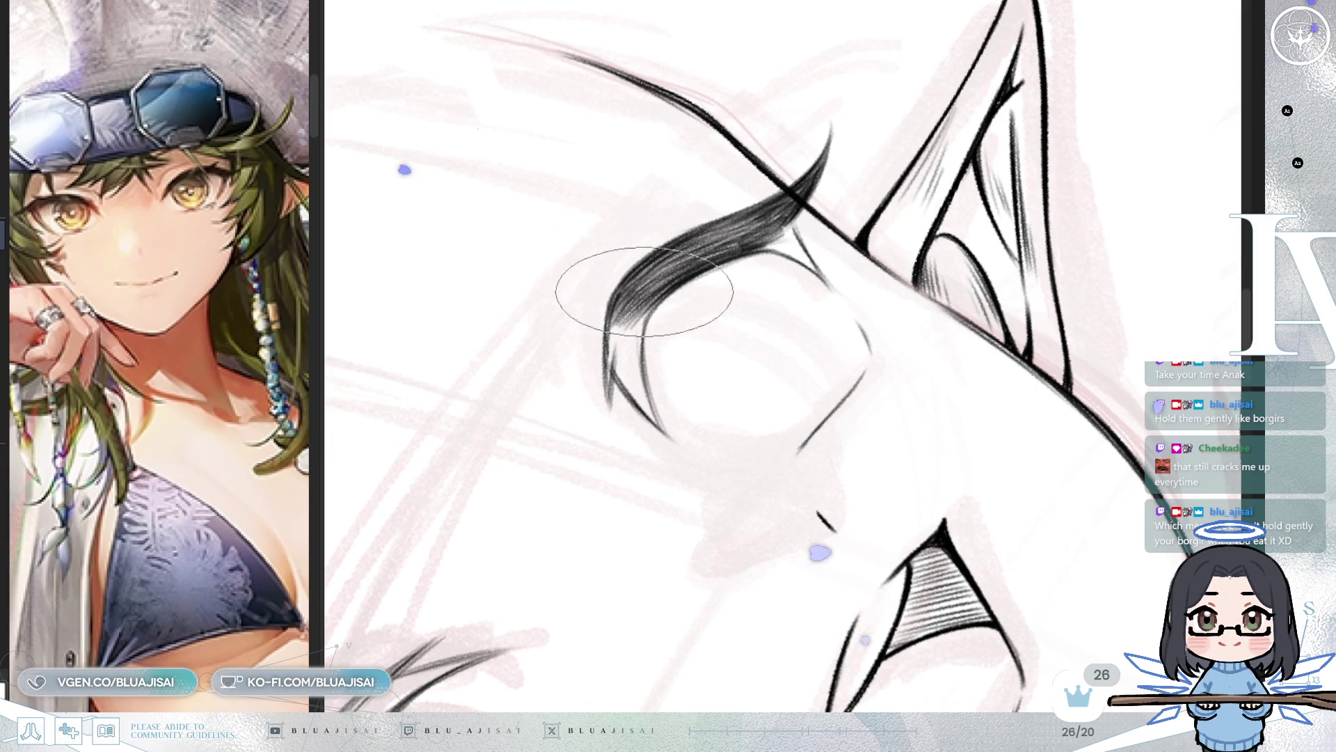
{"action": "key", "text": "h"}
{"action": "left_click_drag", "start_coordinate": [679, 261], "coordinate": [741, 256]}
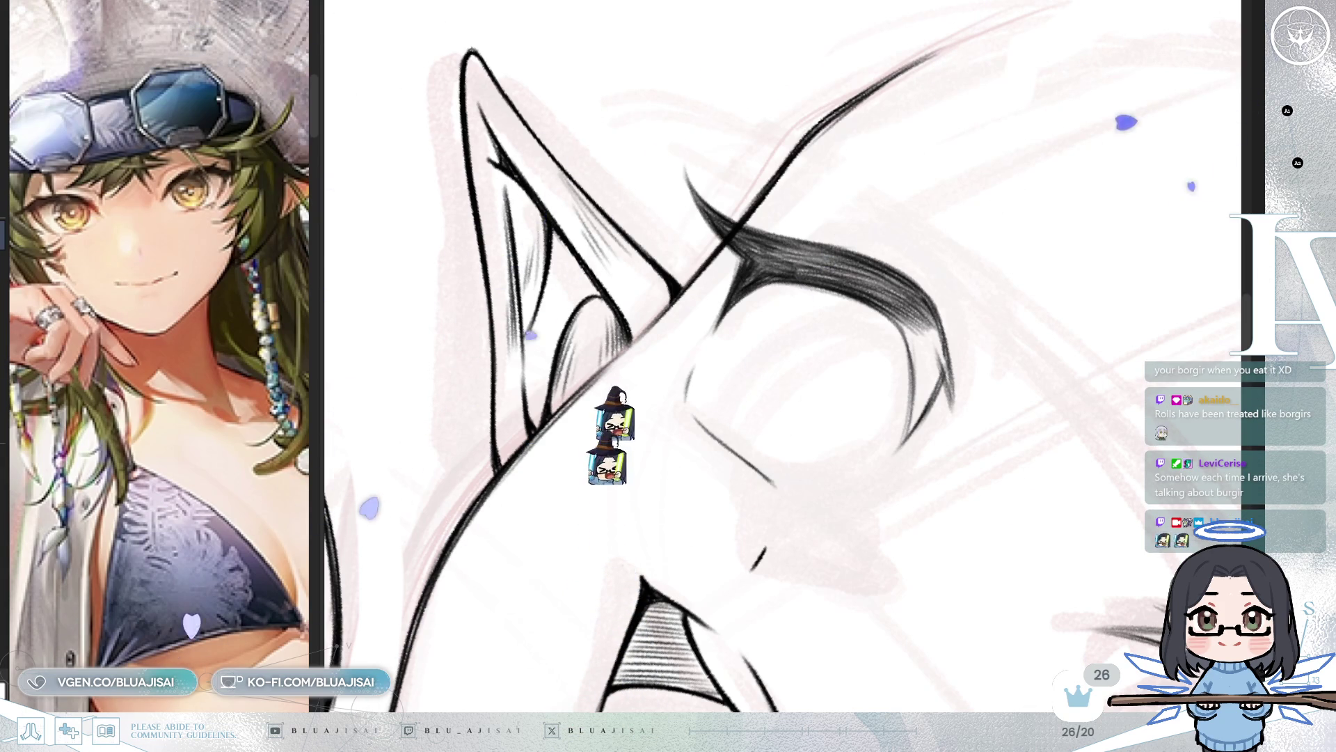
{"action": "key", "text": "Home"}
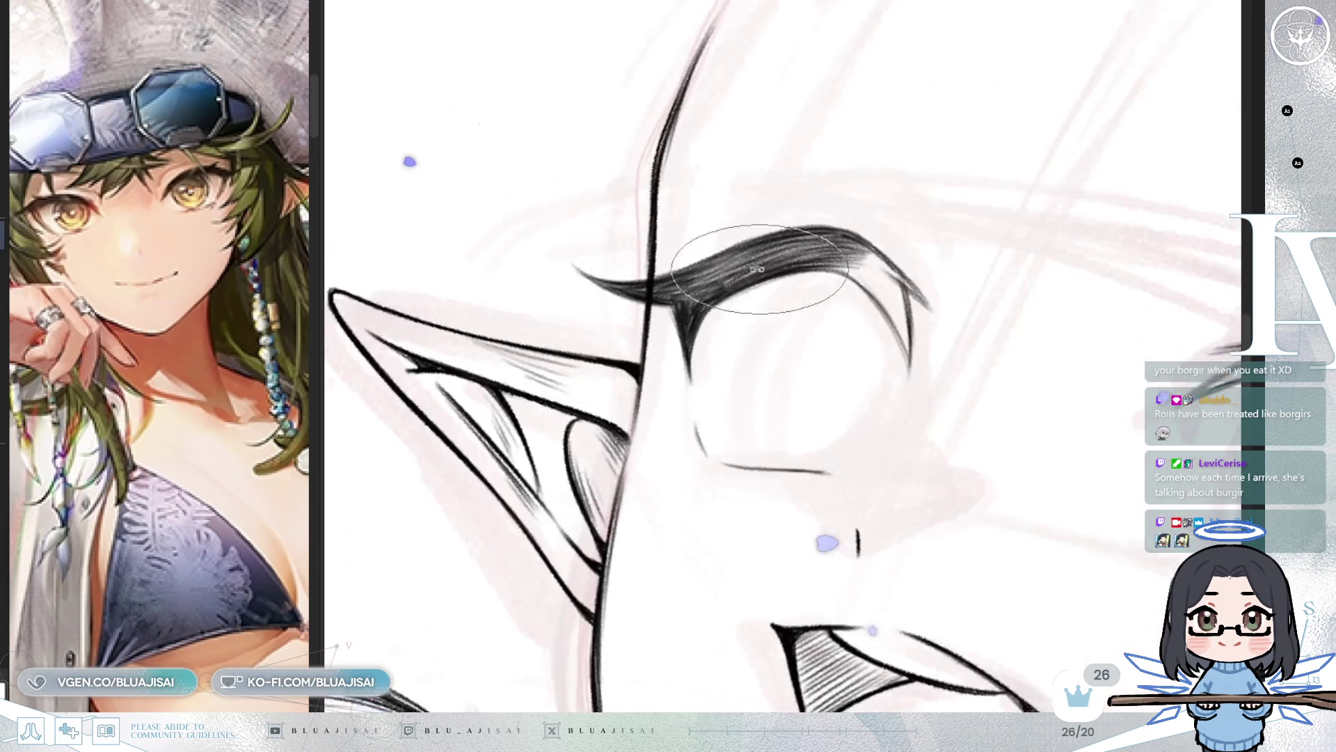
Step: Fine-tune the canvas rotation to suit the eyelash stroke over the eye beside the ear
{"action": "key", "text": "Delete"}
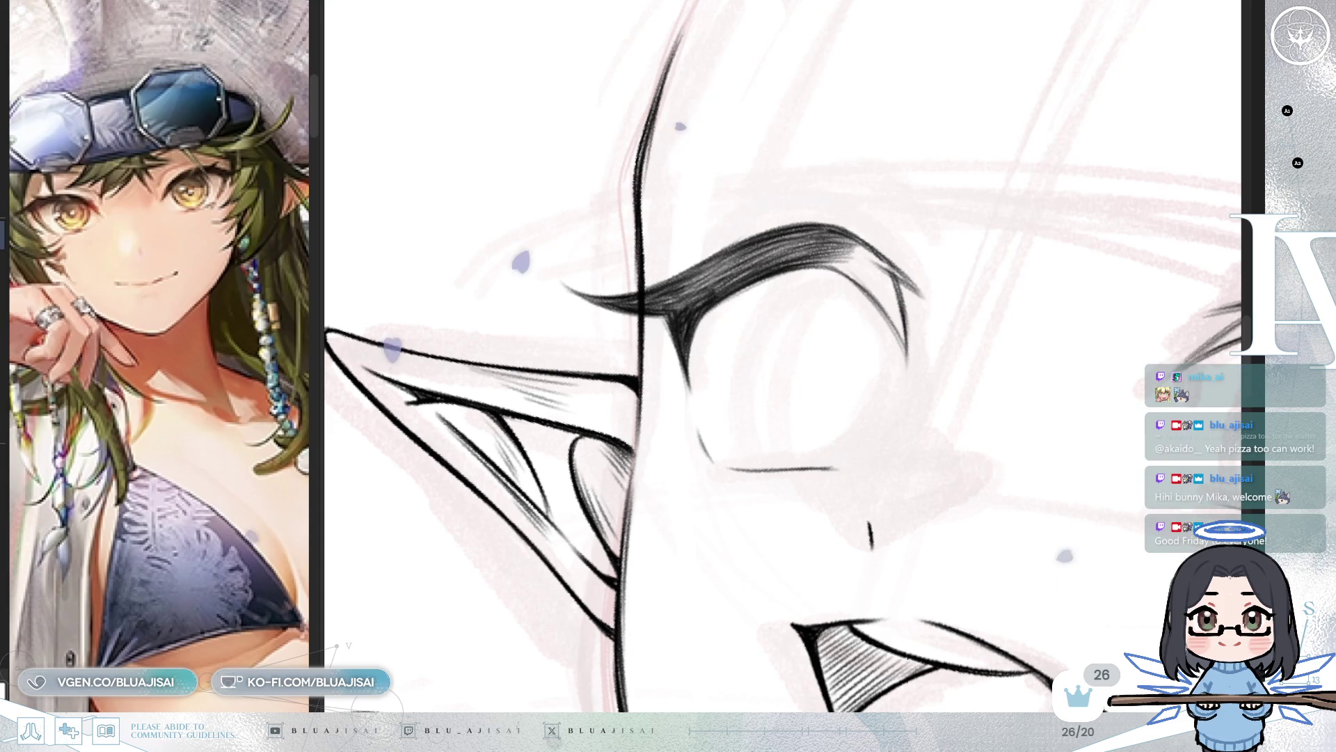
{"action": "mouse_move", "coordinate": [808, 265]}
{"action": "left_mouse_down"}
{"action": "mouse_move", "coordinate": [798, 277]}
{"action": "mouse_move", "coordinate": [1020, 188]}
{"action": "mouse_move", "coordinate": [776, 287]}
{"action": "mouse_move", "coordinate": [656, 283]}
{"action": "left_mouse_up"}
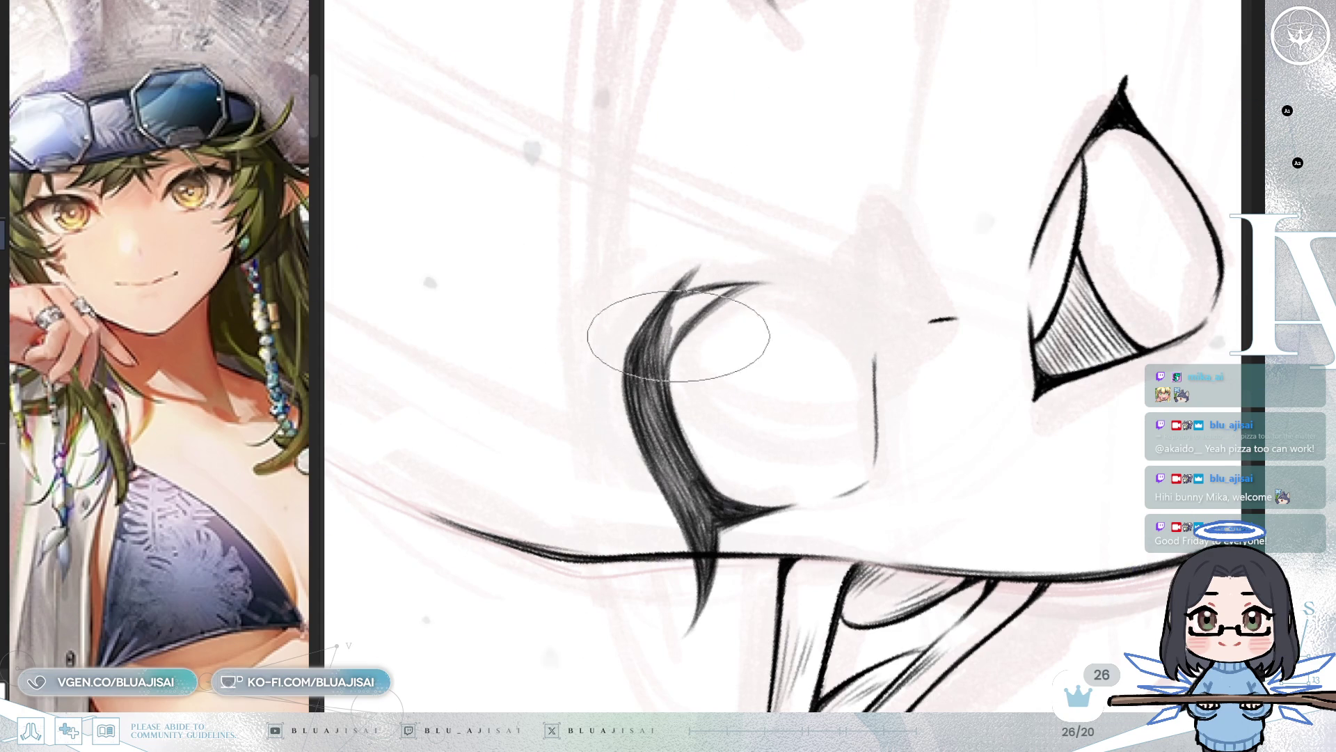
{"action": "key", "text": "minus"}
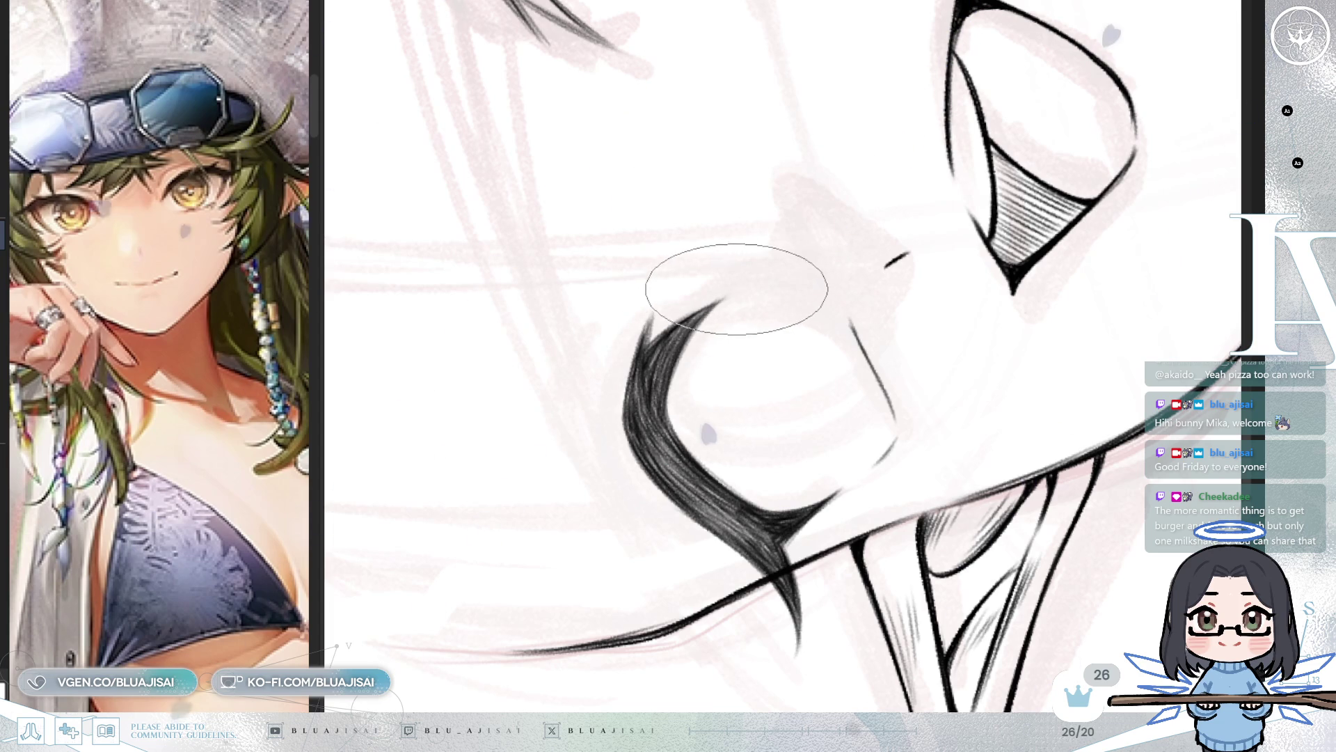
{"action": "key", "text": "asciicircum"}
{"action": "key", "text": "asciicircum"}
{"action": "key", "text": "asciicircum"}
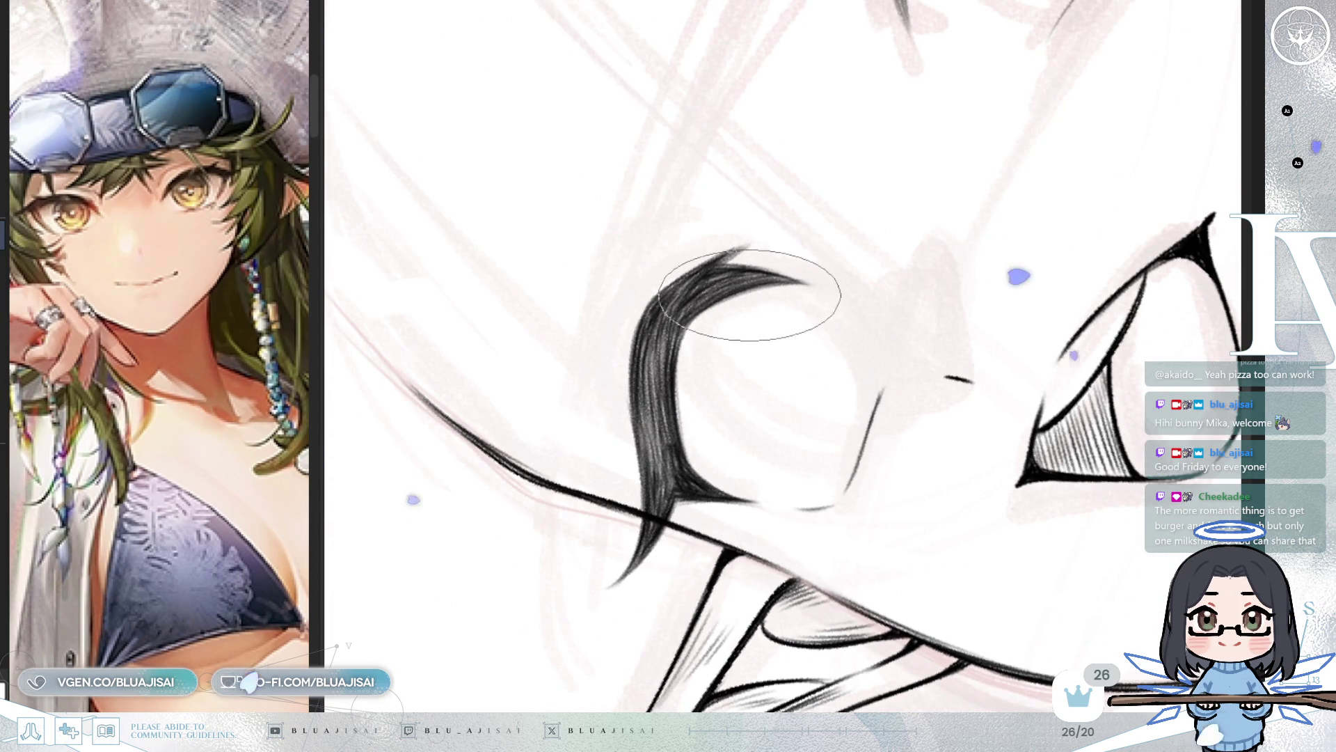
{"action": "key", "text": "asciicircum"}
{"action": "key", "text": "asciicircum"}
{"action": "key", "text": "asciicircum"}
{"action": "key", "text": "asciicircum"}
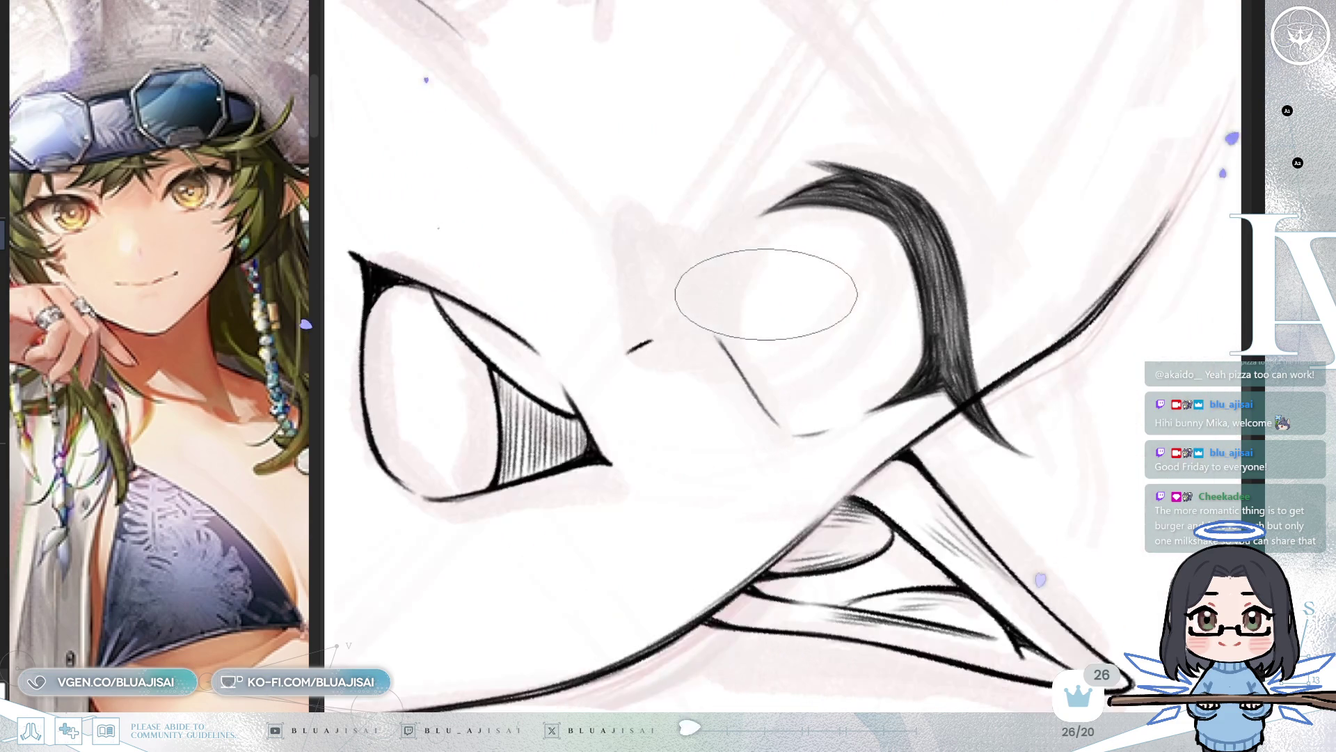
{"action": "left_click_drag", "start_coordinate": [738, 339], "coordinate": [894, 370]}
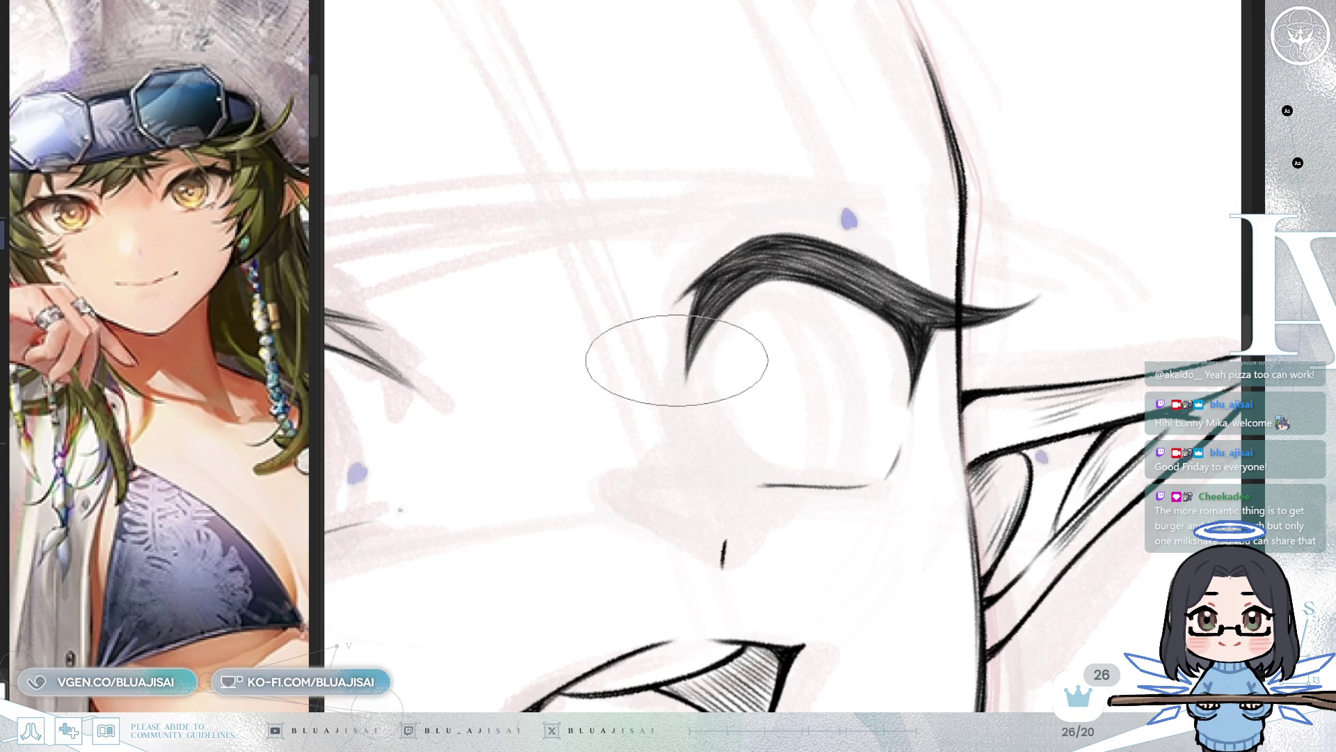
{"action": "key", "text": "minus"}
{"action": "key", "text": "minus"}
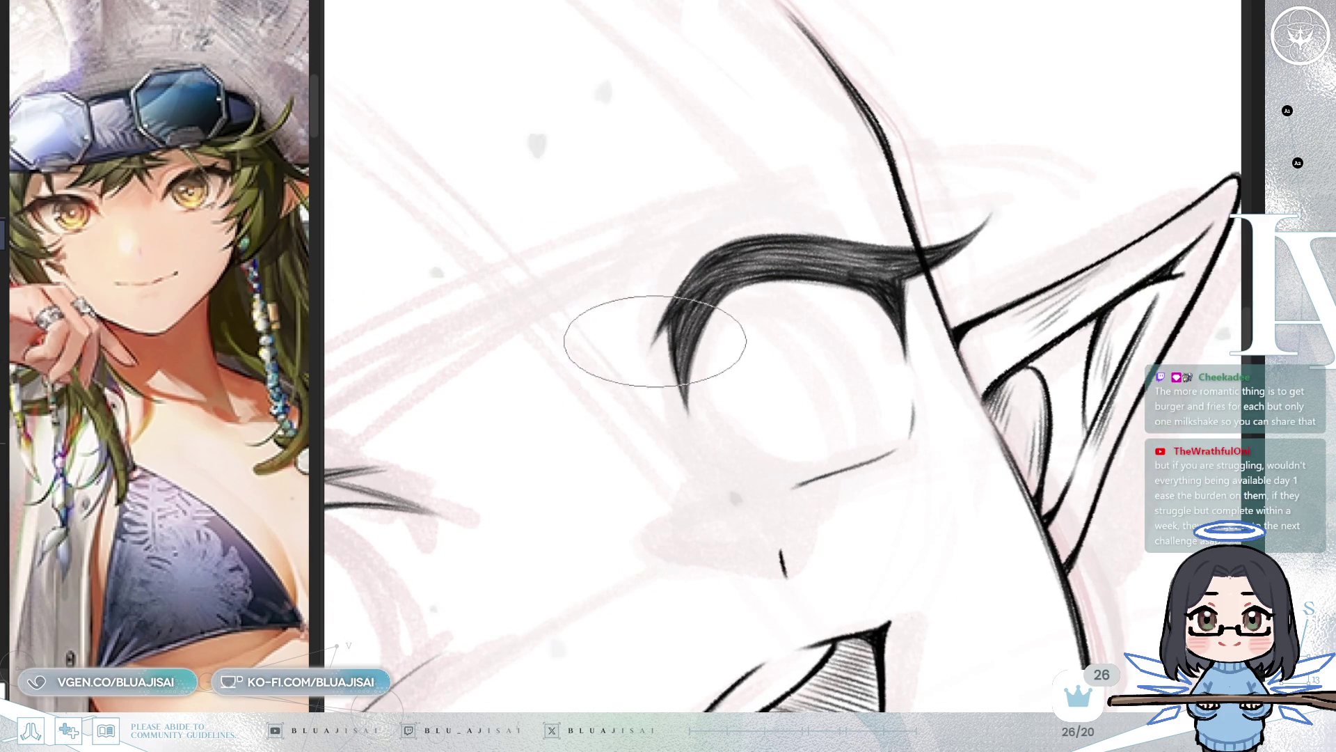
Step: Re-angle the view around the closed eye and rework its crossed inner-corner lash strokes into a small loop
{"action": "key", "text": "equal"}
{"action": "mouse_move", "coordinate": [839, 309]}
{"action": "left_mouse_down"}
{"action": "mouse_move", "coordinate": [843, 283]}
{"action": "mouse_move", "coordinate": [795, 277]}
{"action": "left_mouse_up"}
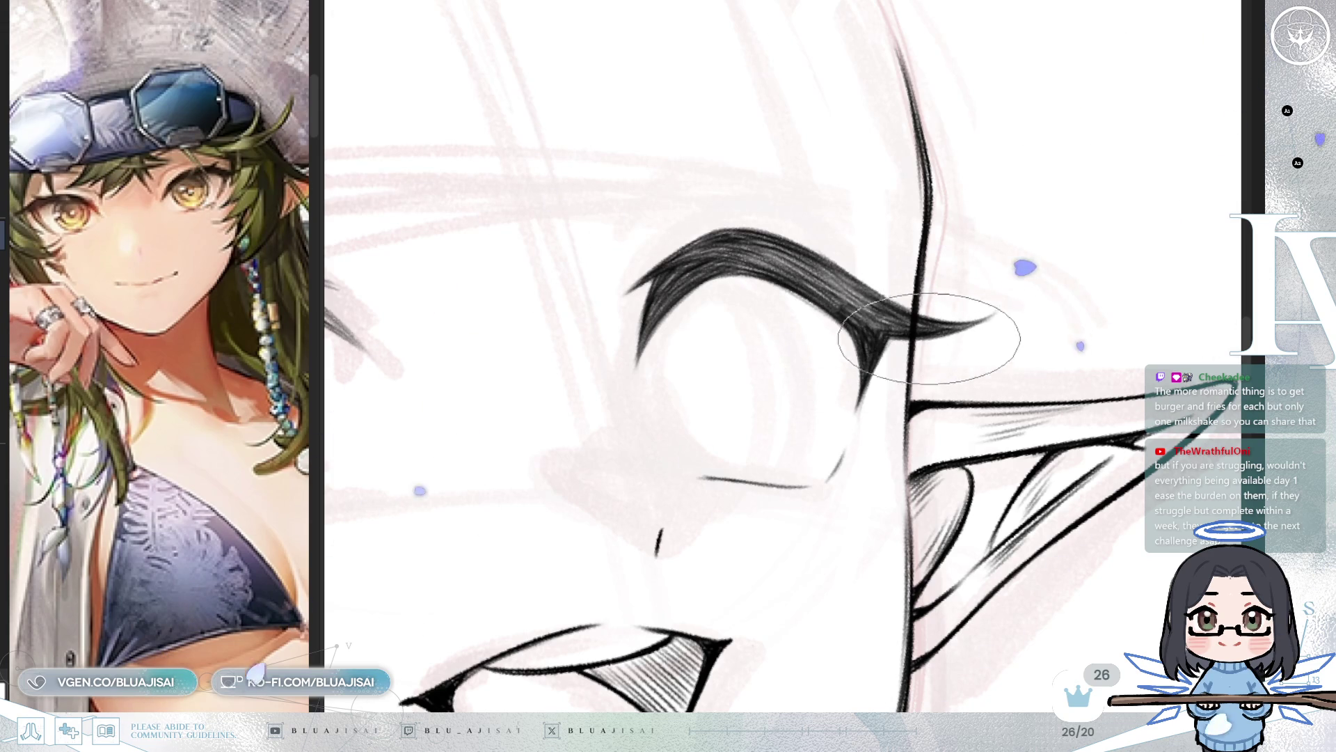
{"action": "mouse_move", "coordinate": [860, 444]}
{"action": "left_mouse_down"}
{"action": "mouse_move", "coordinate": [859, 335]}
{"action": "mouse_move", "coordinate": [701, 341]}
{"action": "left_mouse_up"}
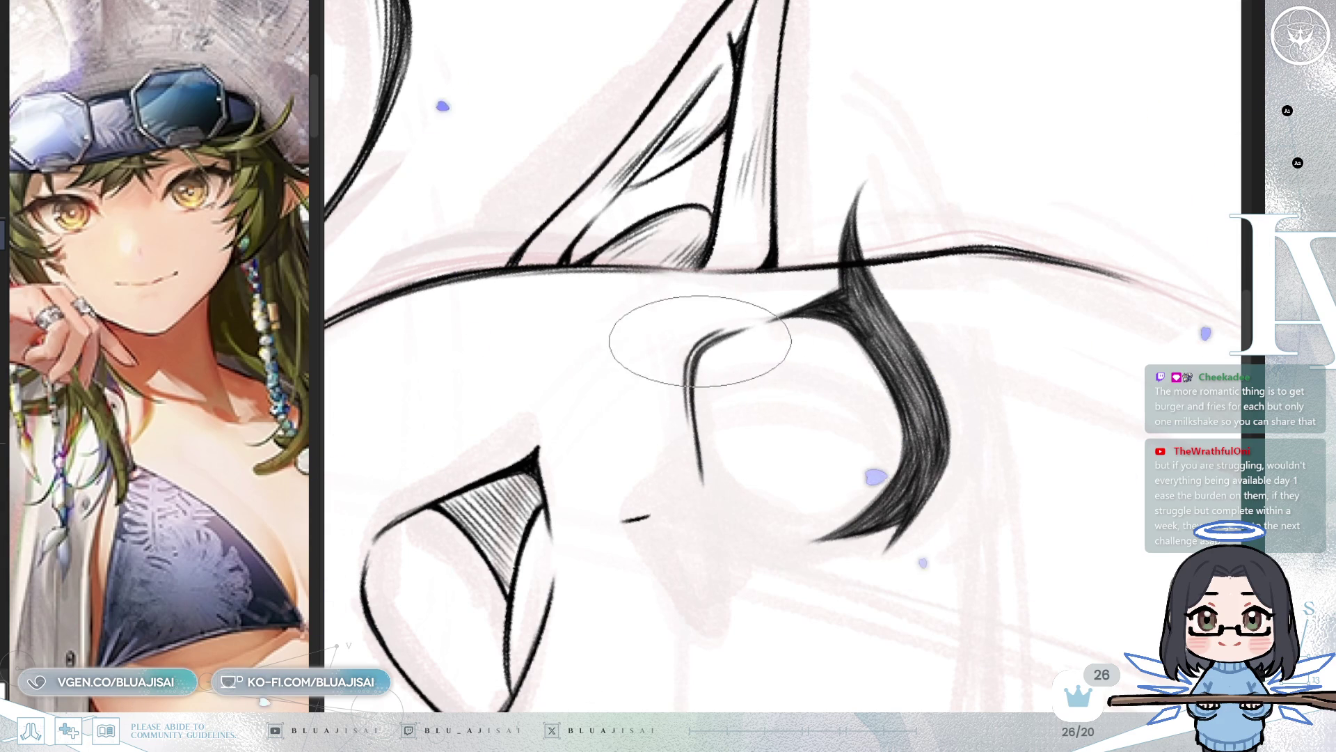
{"action": "key", "text": "Delete"}
{"action": "key", "text": "Delete"}
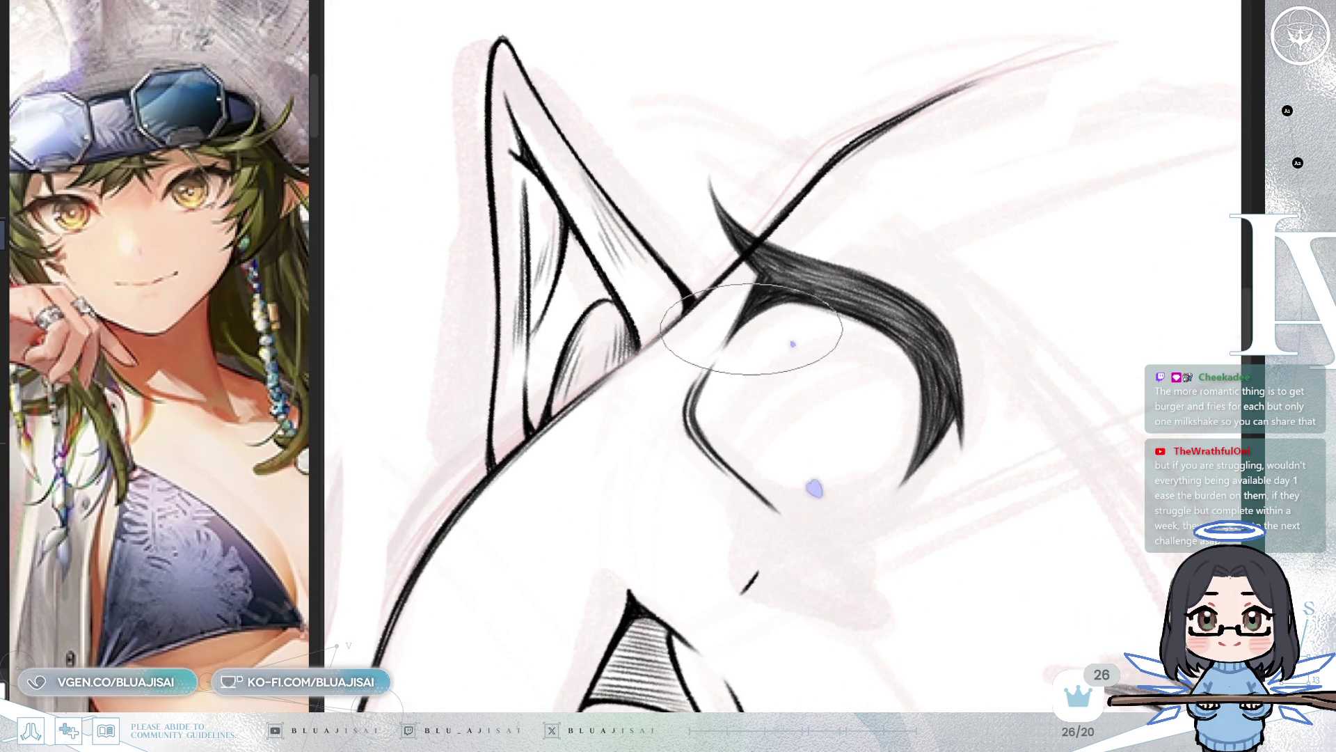
{"action": "key", "text": "Delete"}
{"action": "key", "text": "Delete"}
{"action": "key", "text": "Delete"}
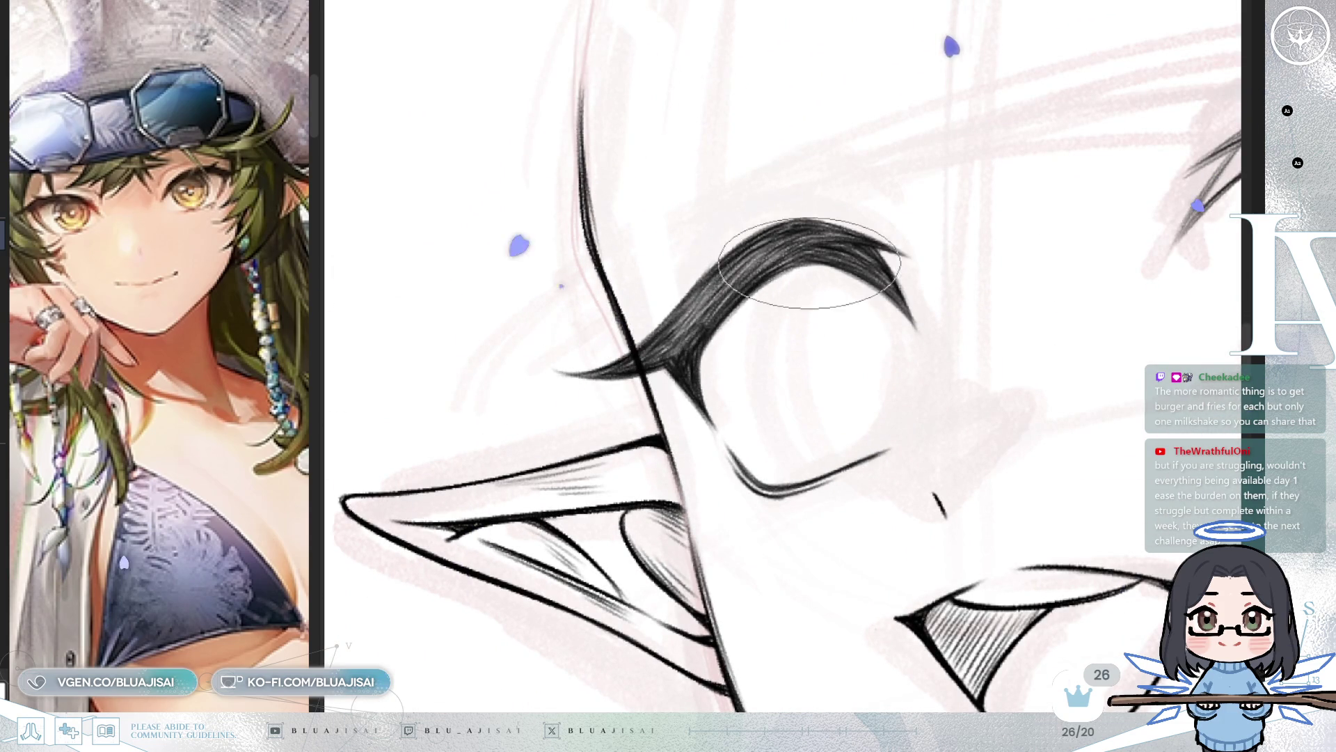
{"action": "key", "text": "End"}
{"action": "scroll", "coordinate": [727, 412], "scroll_direction": "down", "scroll_amount": 3}
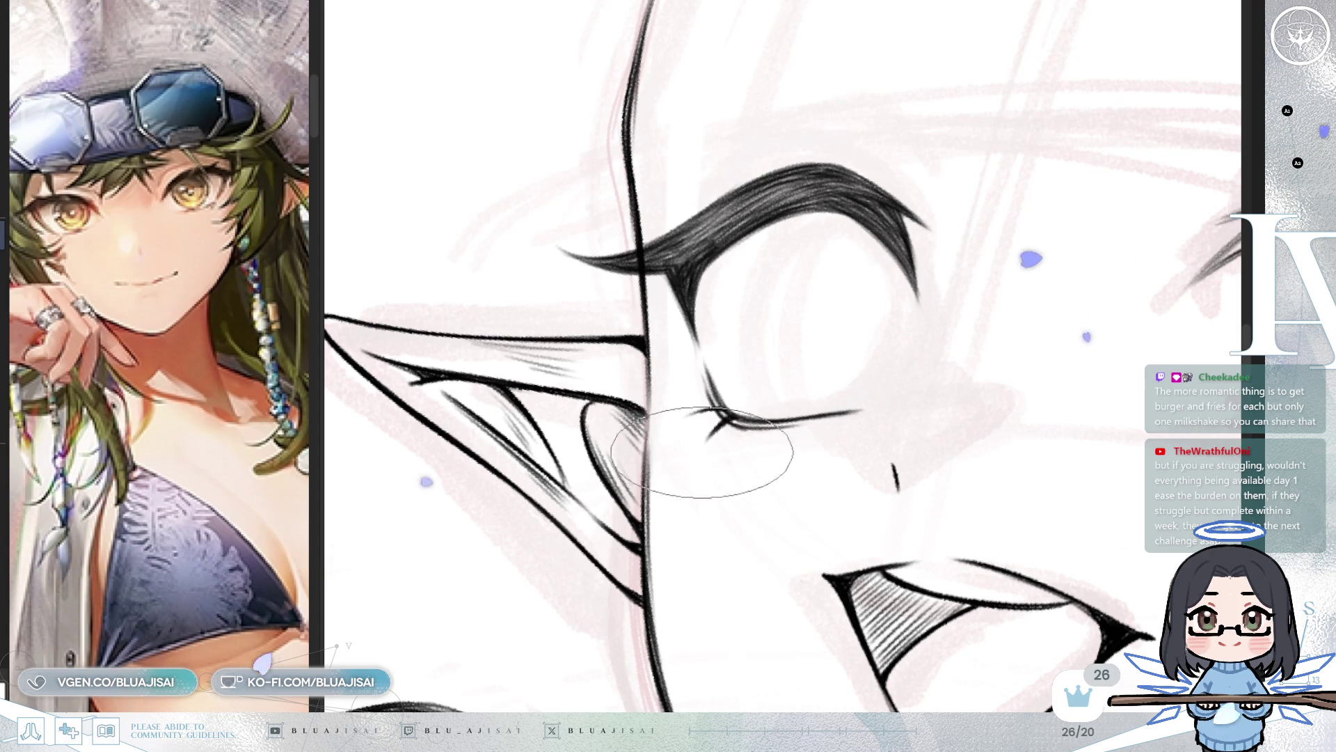
{"action": "key", "text": "Delete"}
{"action": "key", "text": "Delete"}
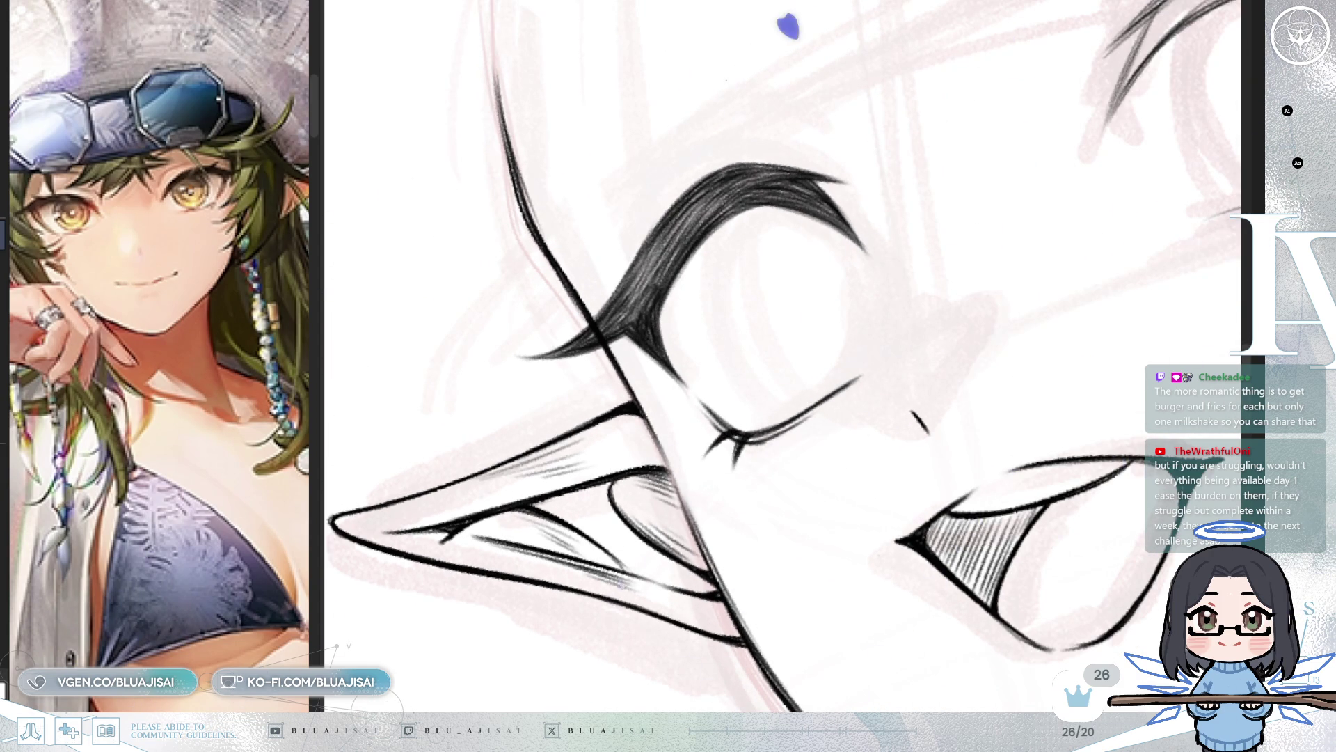
{"action": "key", "text": "Delete"}
{"action": "key", "text": "Delete"}
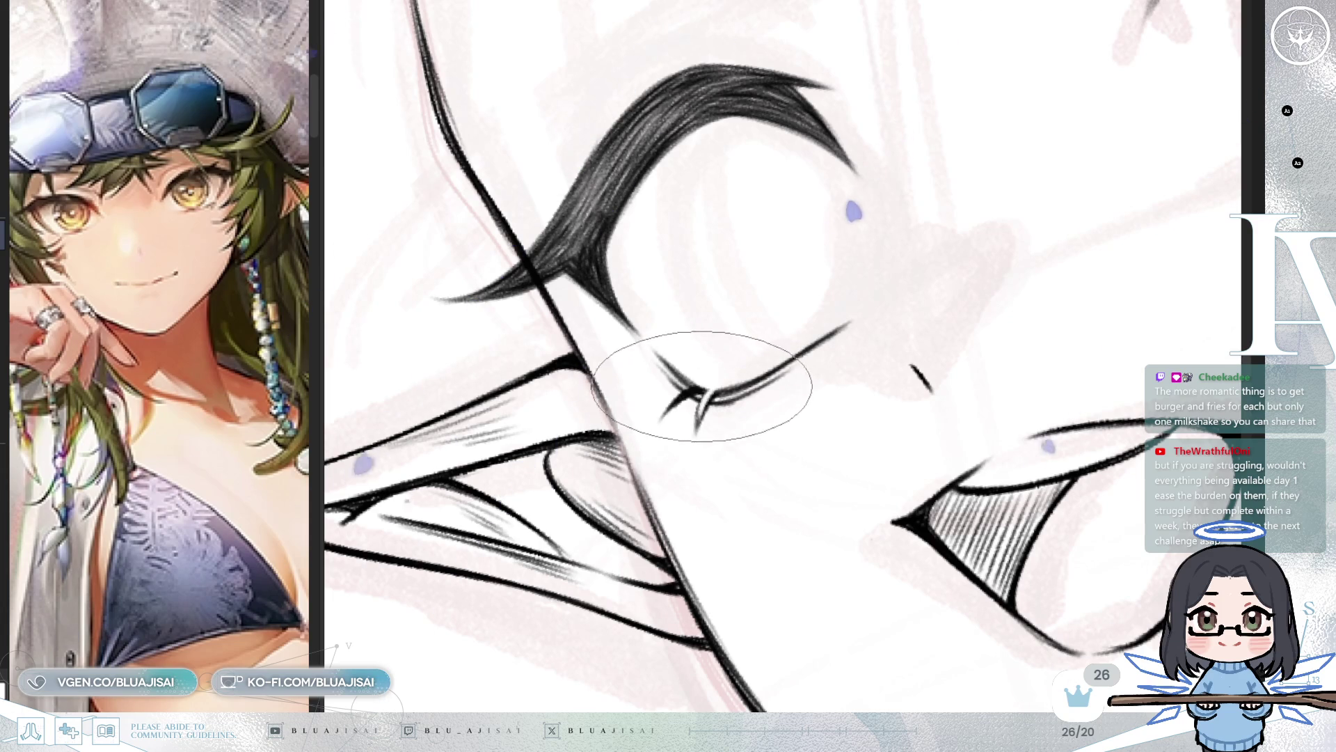
{"action": "left_click_drag", "start_coordinate": [696, 396], "coordinate": [707, 392]}
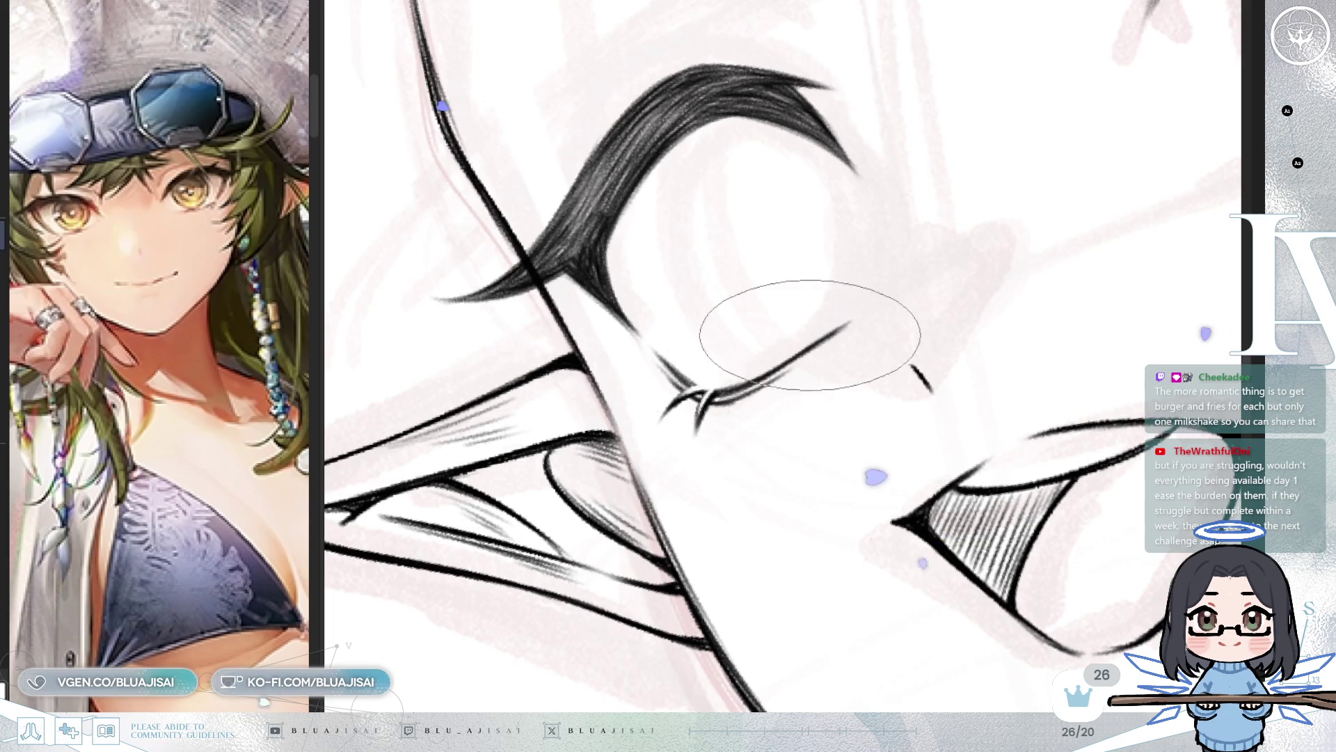
{"action": "scroll", "coordinate": [778, 350], "scroll_direction": "down", "scroll_amount": 5}
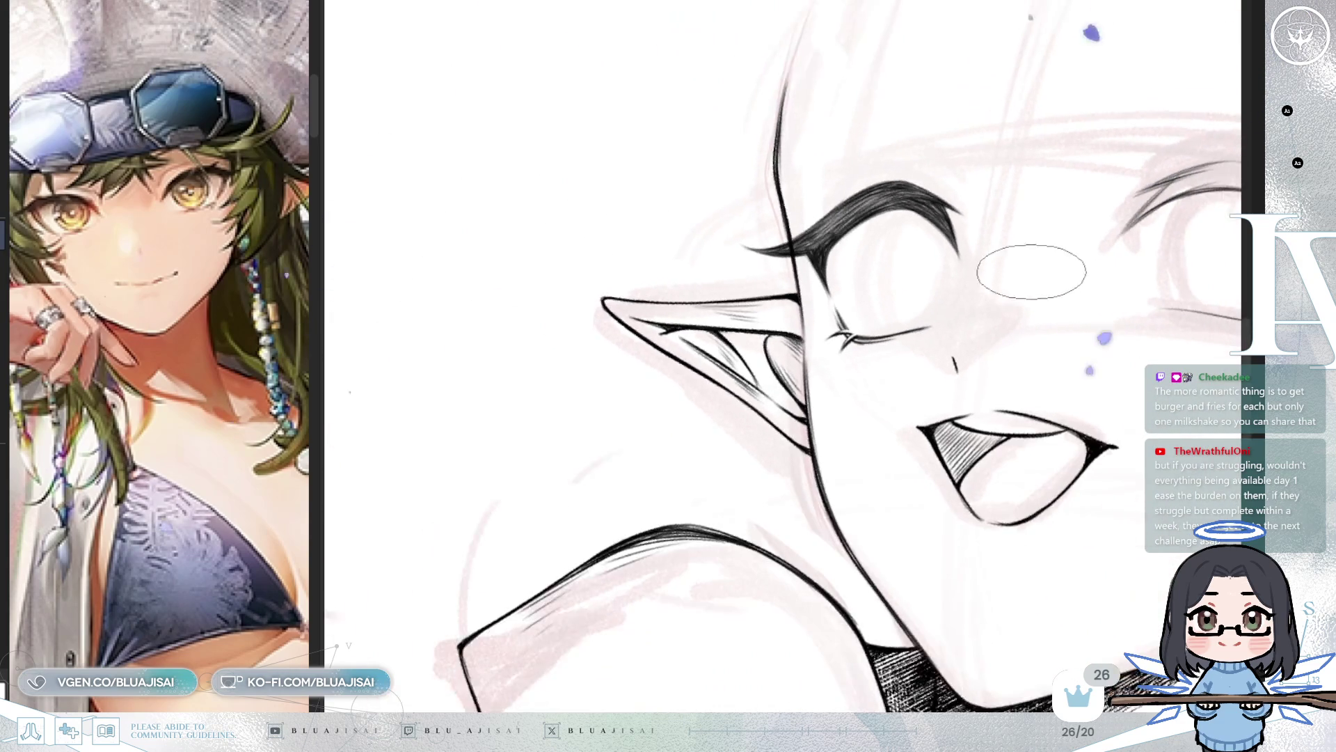
{"action": "left_click_drag", "start_coordinate": [1030, 274], "coordinate": [919, 353]}
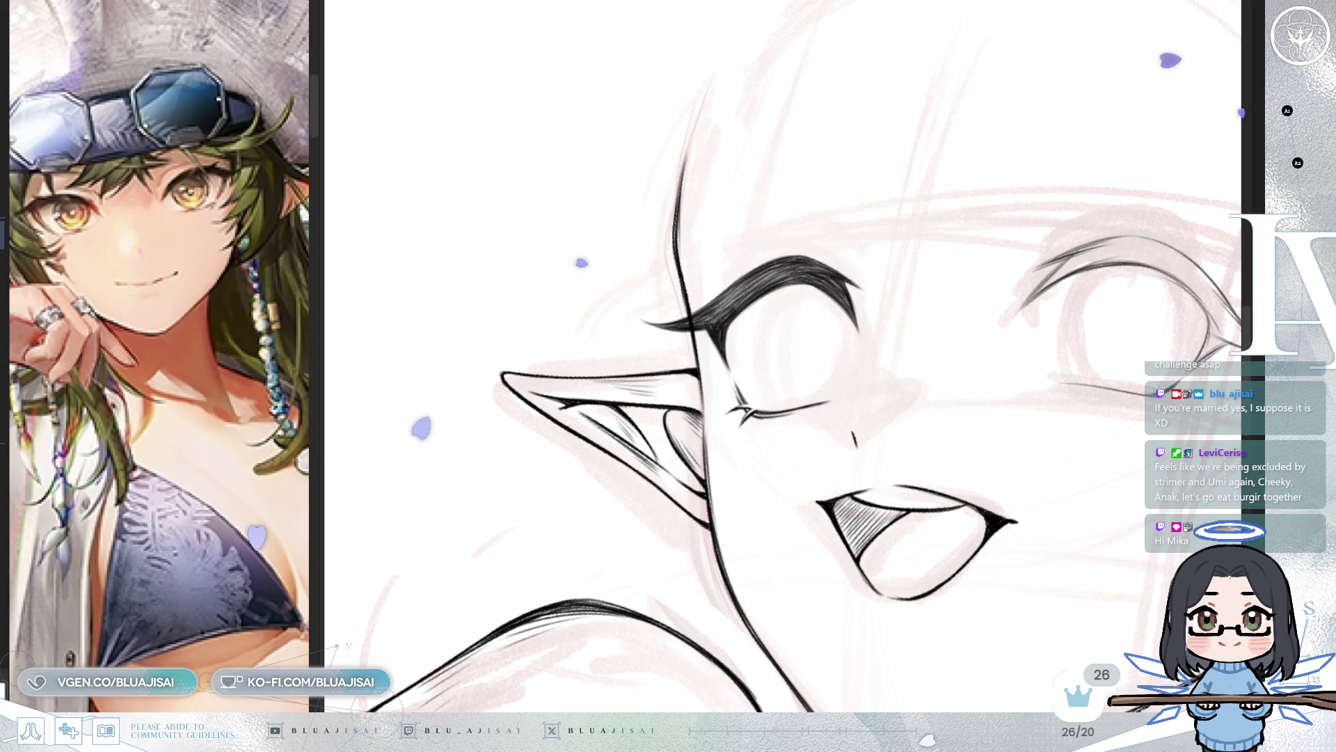
Step: Zoom in, flip the canvas horizontally, and rotate the view around the sketchy open eye
{"action": "scroll", "coordinate": [957, 37], "scroll_direction": "up", "scroll_amount": 2}
{"action": "scroll", "coordinate": [974, 105], "scroll_direction": "up", "scroll_amount": 3}
{"action": "key", "text": "h"}
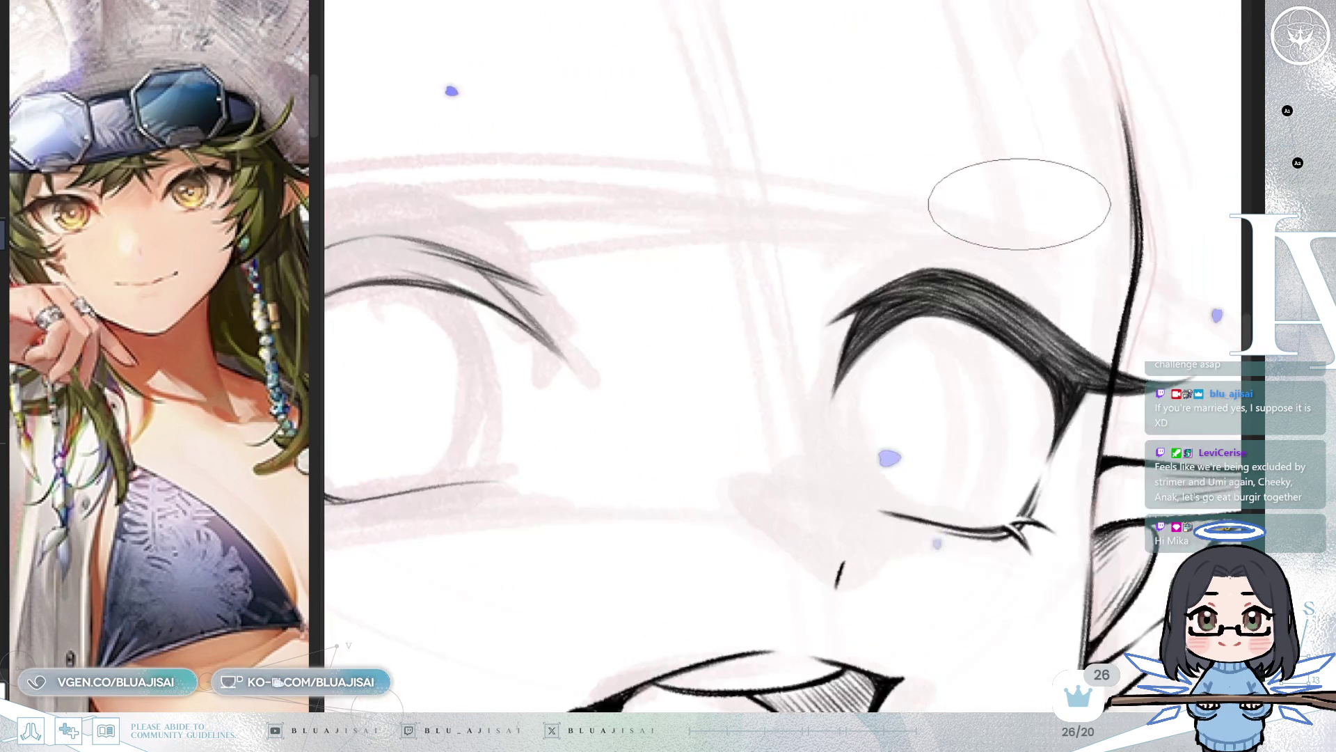
{"action": "scroll", "coordinate": [1037, 242], "scroll_direction": "up", "scroll_amount": 2}
{"action": "scroll", "coordinate": [891, 272], "scroll_direction": "up", "scroll_amount": 2}
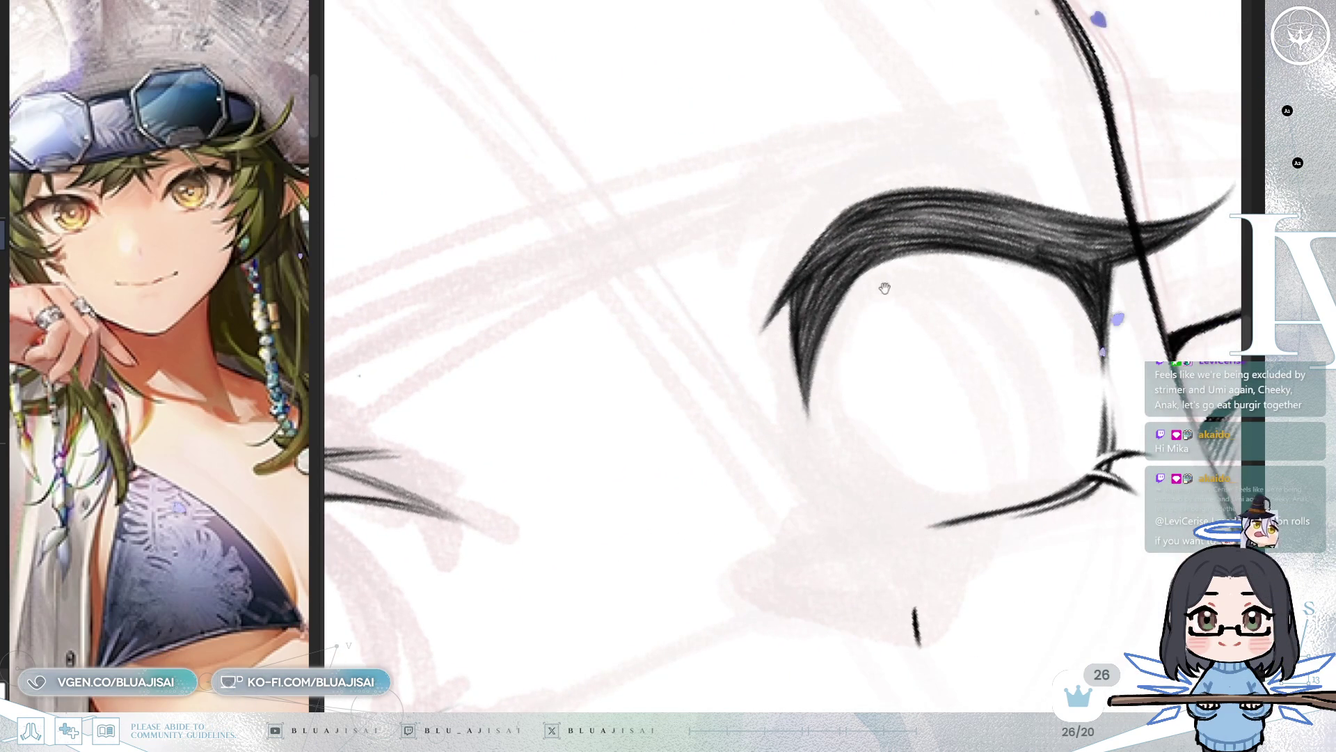
{"action": "scroll", "coordinate": [870, 306], "scroll_direction": "up", "scroll_amount": 2}
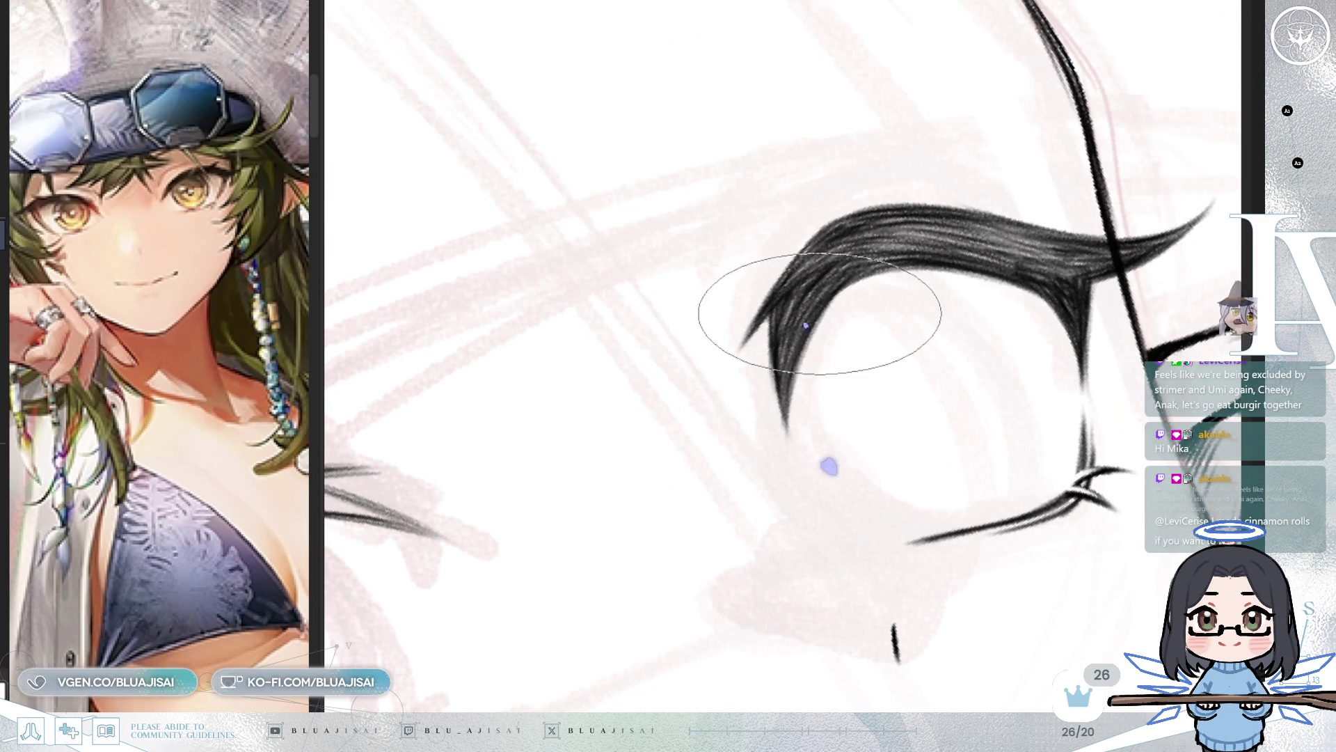
{"action": "scroll", "coordinate": [827, 304], "scroll_direction": "up", "scroll_amount": 1}
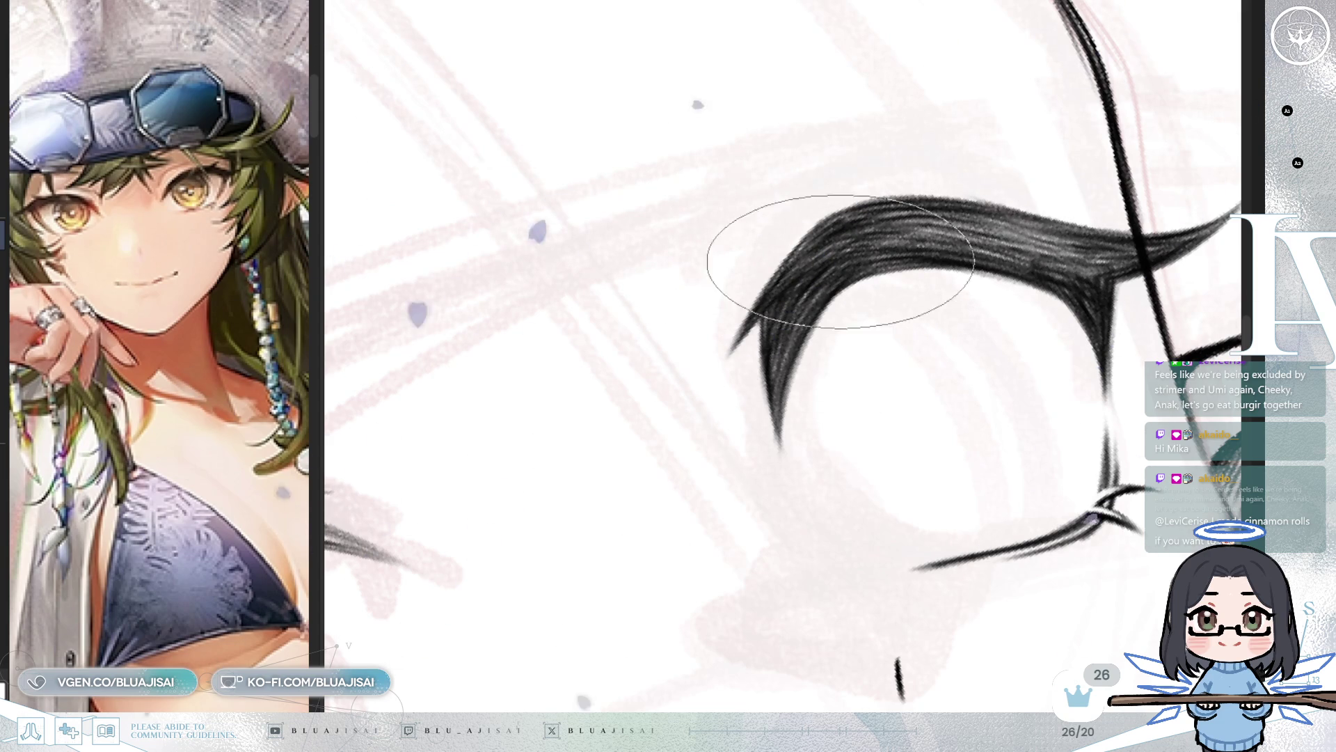
{"action": "scroll", "coordinate": [1090, 244], "scroll_direction": "down", "scroll_amount": 4}
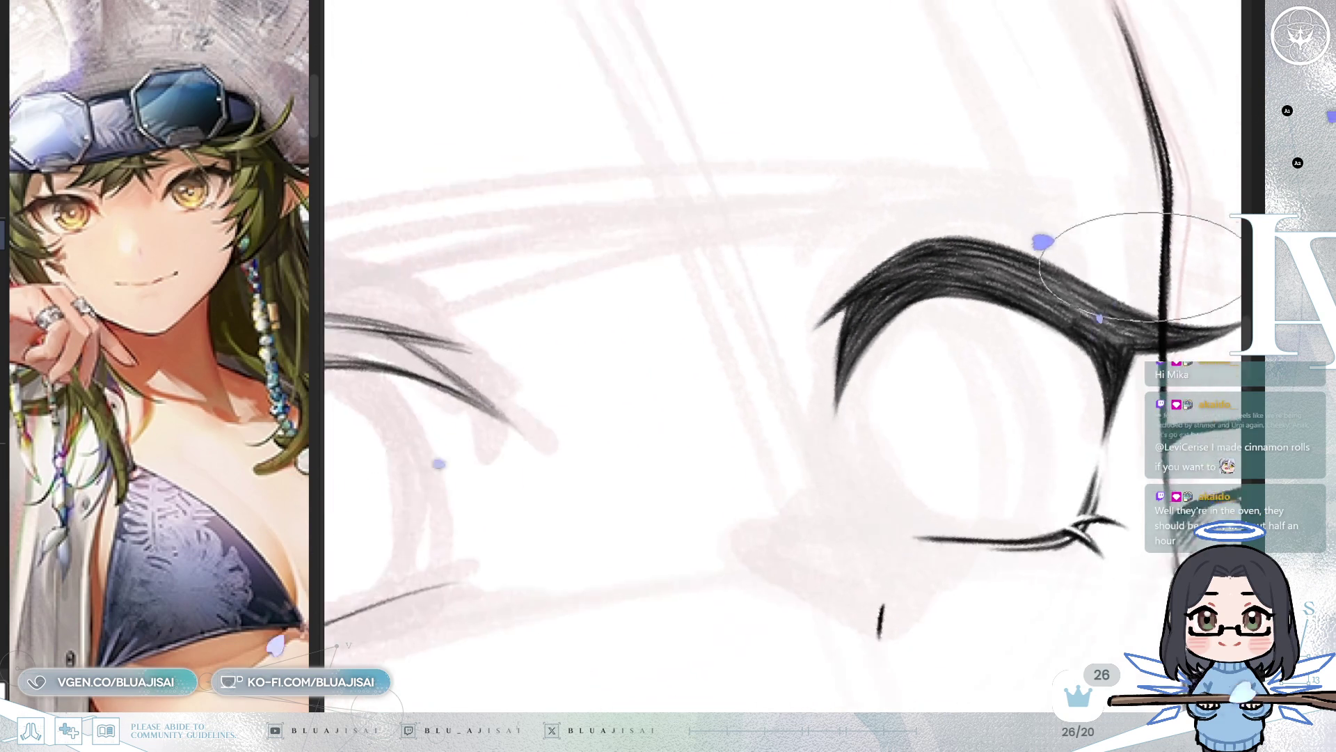
{"action": "scroll", "coordinate": [680, 351], "scroll_direction": "up", "scroll_amount": 4}
{"action": "left_click_drag", "start_coordinate": [680, 351], "coordinate": [552, 447]}
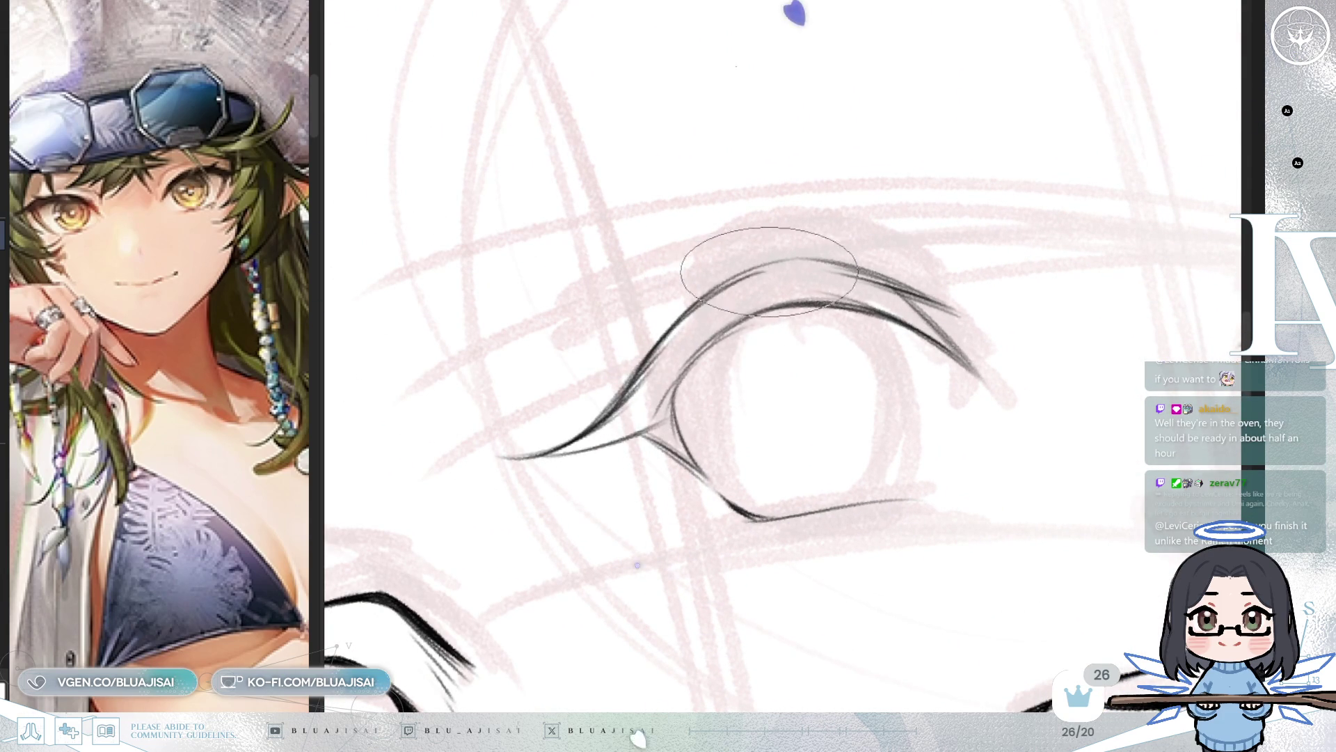
Step: Hatch dense dark strokes along the open eye's upper eyelid, then mirror the view to check
{"action": "left_click_drag", "start_coordinate": [776, 265], "coordinate": [755, 259]}
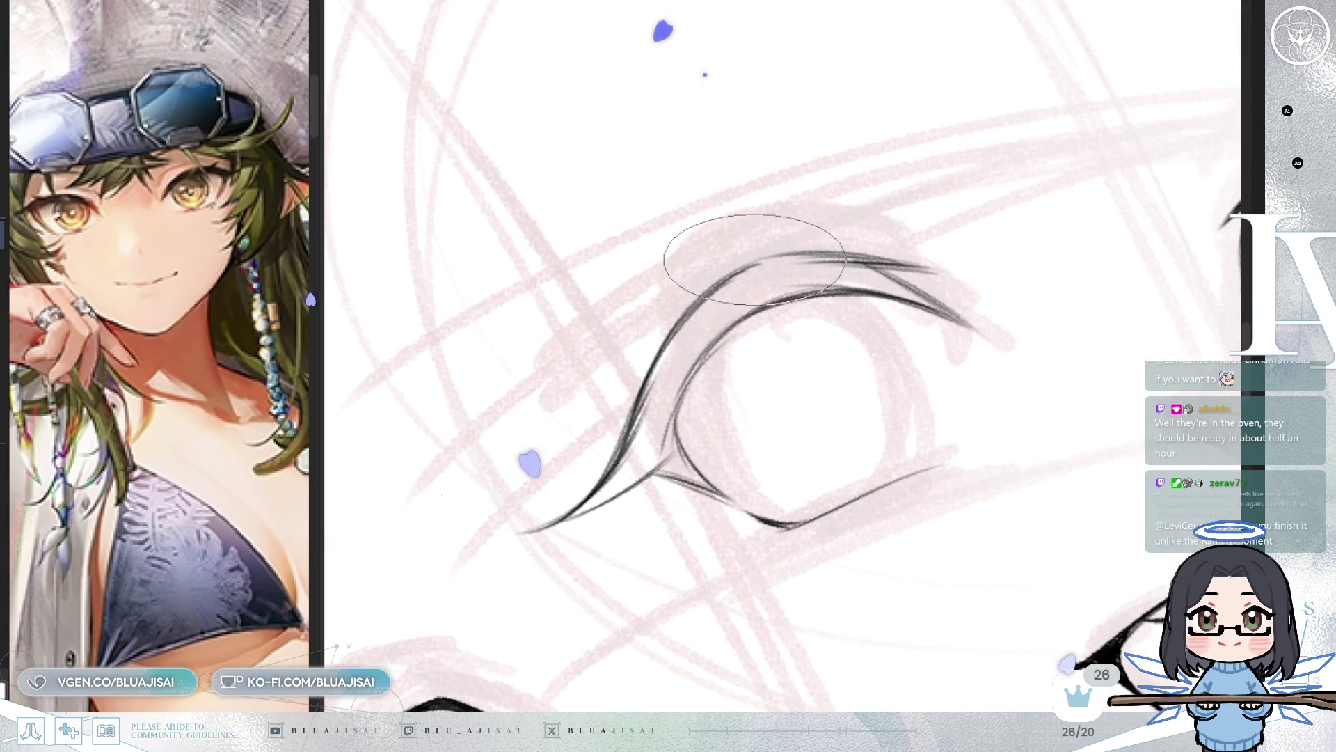
{"action": "left_click_drag", "start_coordinate": [739, 306], "coordinate": [769, 361]}
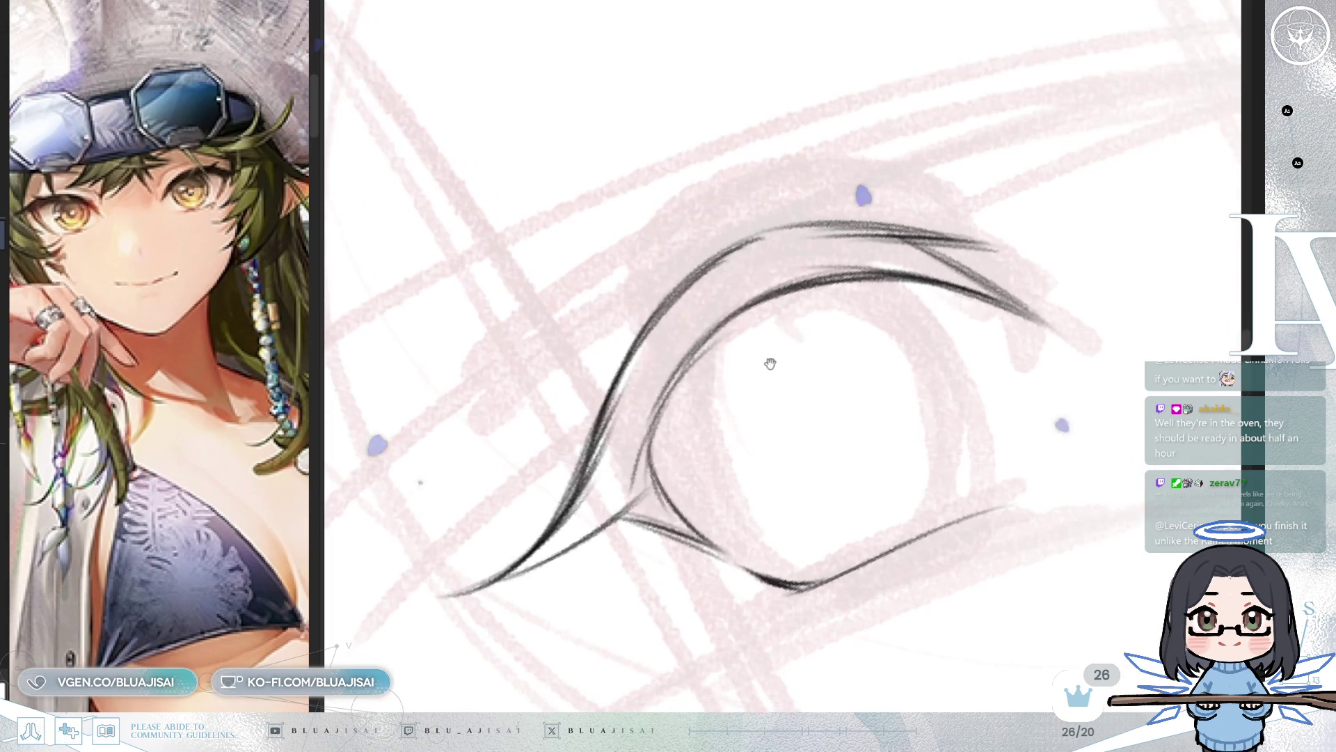
{"action": "scroll", "coordinate": [767, 355], "scroll_direction": "up", "scroll_amount": 2}
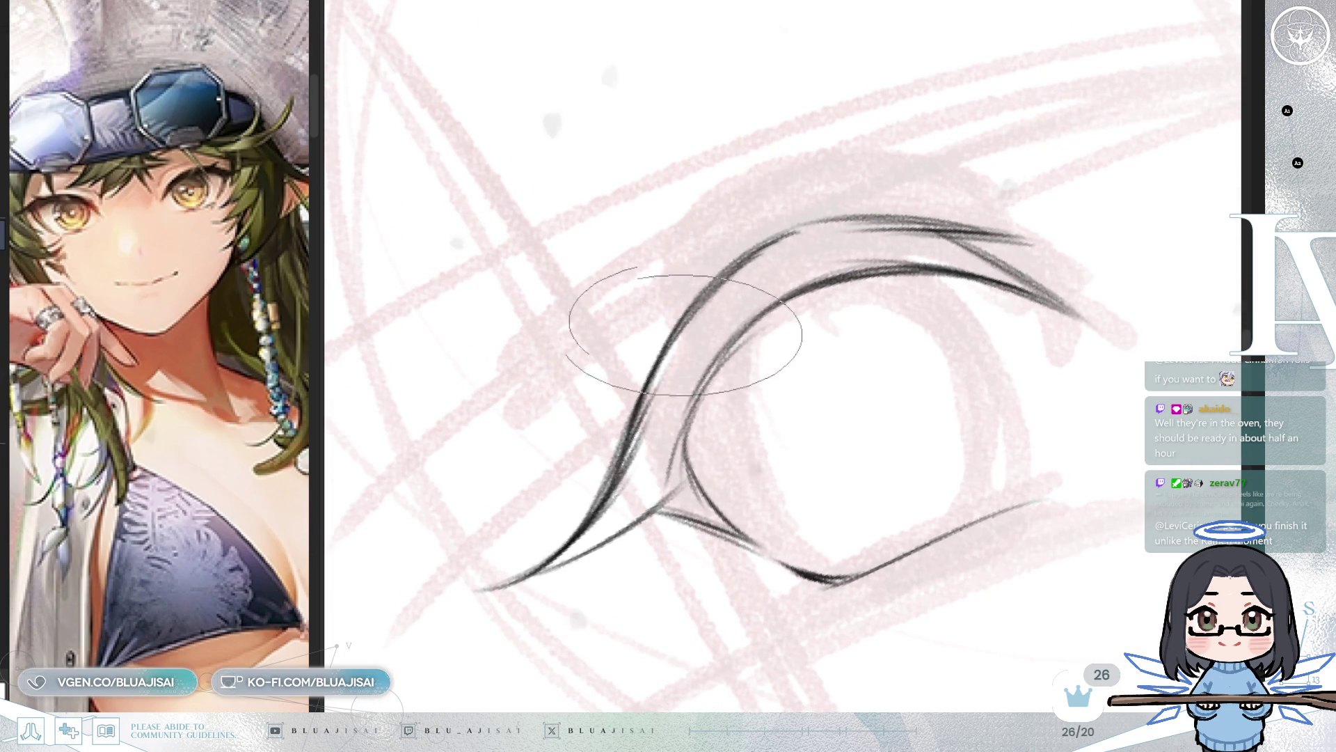
{"action": "mouse_move", "coordinate": [780, 238]}
{"action": "left_mouse_down"}
{"action": "mouse_move", "coordinate": [717, 254]}
{"action": "mouse_move", "coordinate": [663, 414]}
{"action": "mouse_move", "coordinate": [761, 304]}
{"action": "mouse_move", "coordinate": [799, 274]}
{"action": "mouse_move", "coordinate": [824, 280]}
{"action": "mouse_move", "coordinate": [730, 298]}
{"action": "mouse_move", "coordinate": [686, 426]}
{"action": "mouse_move", "coordinate": [731, 352]}
{"action": "mouse_move", "coordinate": [820, 274]}
{"action": "mouse_move", "coordinate": [727, 348]}
{"action": "left_mouse_up"}
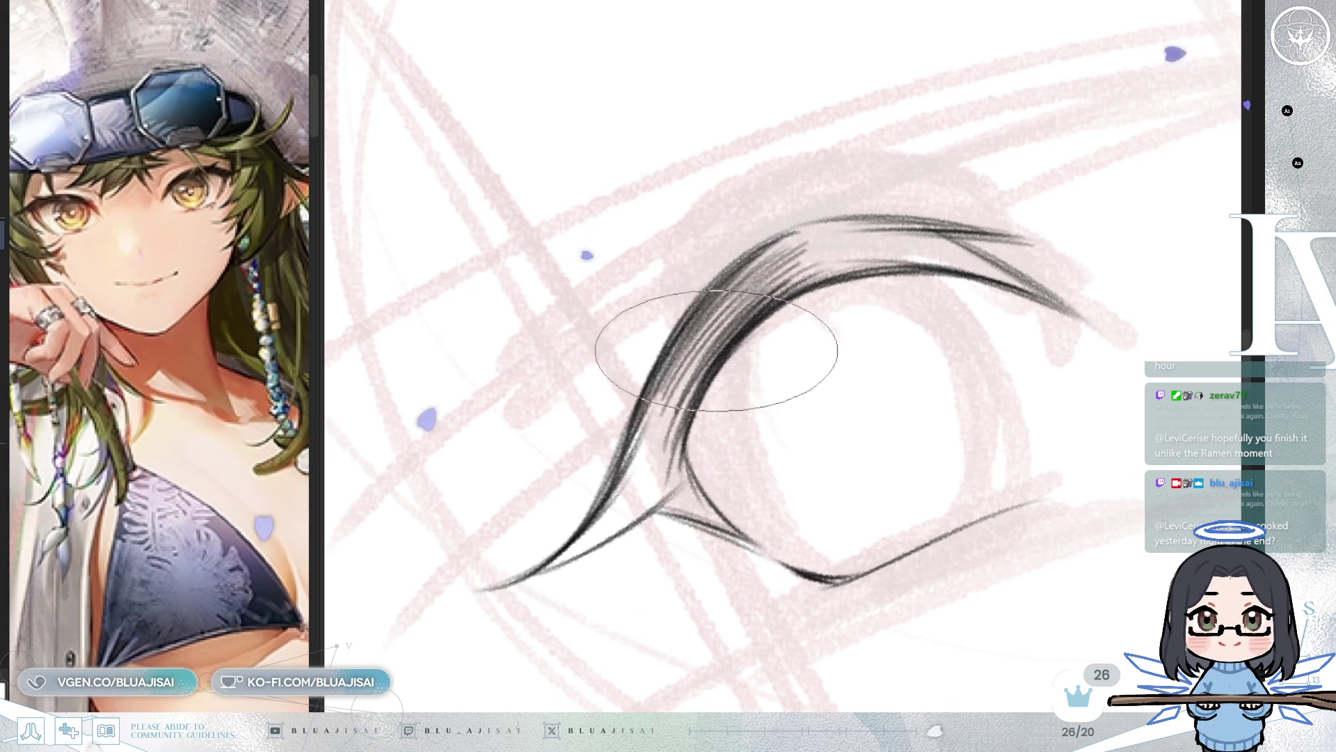
{"action": "mouse_move", "coordinate": [802, 261]}
{"action": "left_mouse_down"}
{"action": "mouse_move", "coordinate": [680, 382]}
{"action": "mouse_move", "coordinate": [761, 271]}
{"action": "mouse_move", "coordinate": [665, 382]}
{"action": "mouse_move", "coordinate": [704, 311]}
{"action": "mouse_move", "coordinate": [635, 462]}
{"action": "mouse_move", "coordinate": [662, 379]}
{"action": "mouse_move", "coordinate": [631, 475]}
{"action": "mouse_move", "coordinate": [712, 335]}
{"action": "left_mouse_up"}
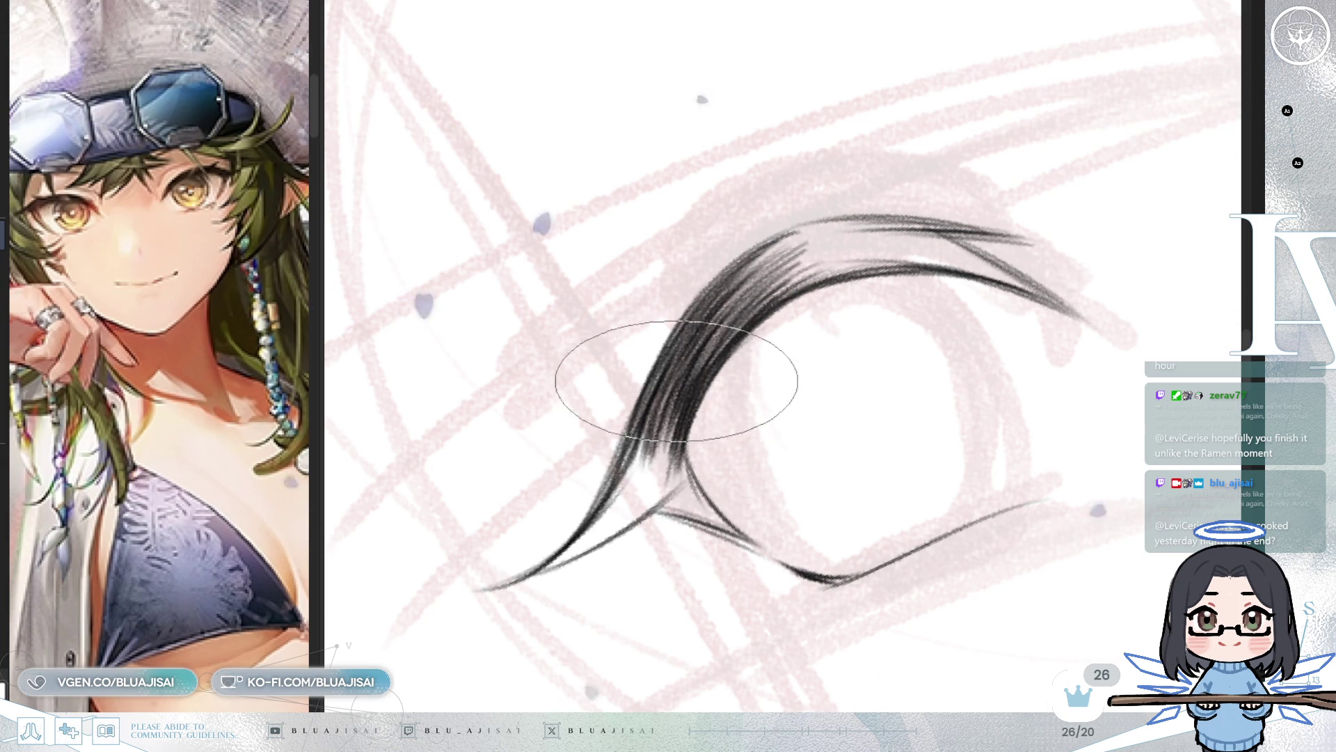
{"action": "scroll", "coordinate": [664, 456], "scroll_direction": "down", "scroll_amount": 3}
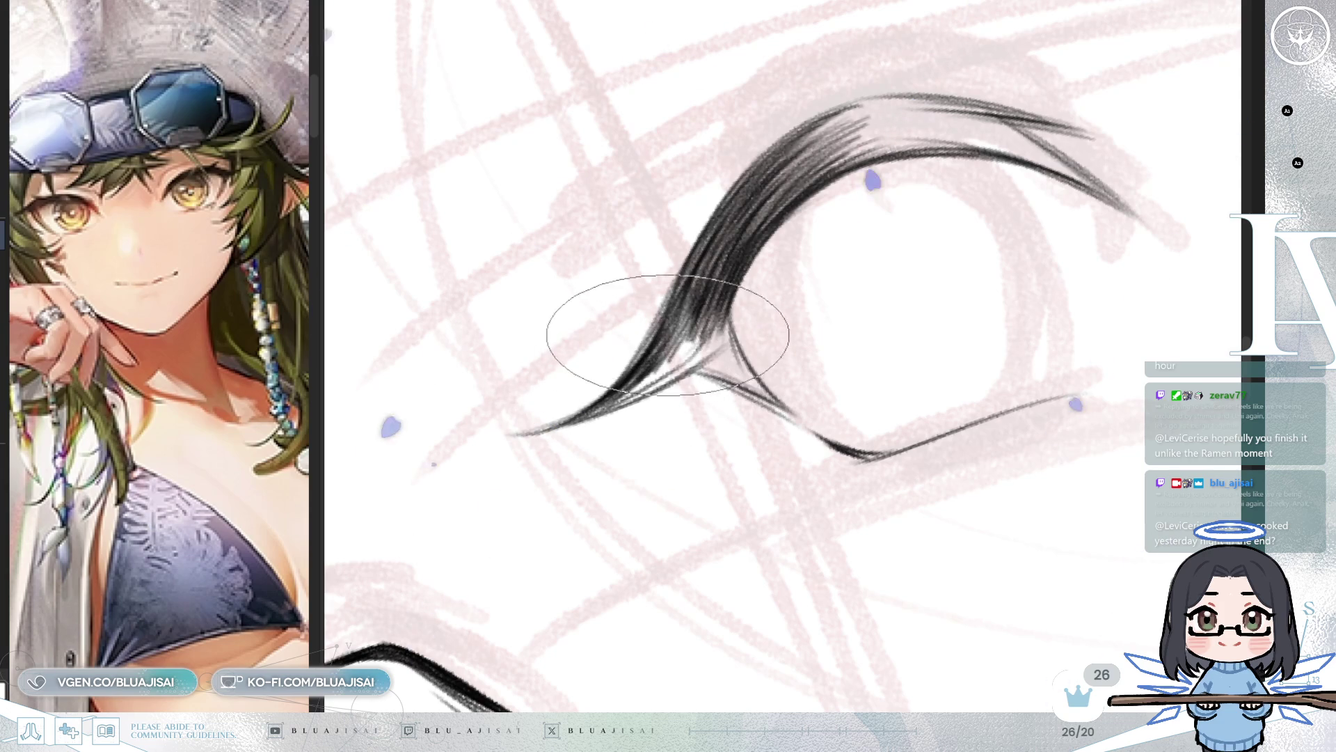
{"action": "key", "text": "h"}
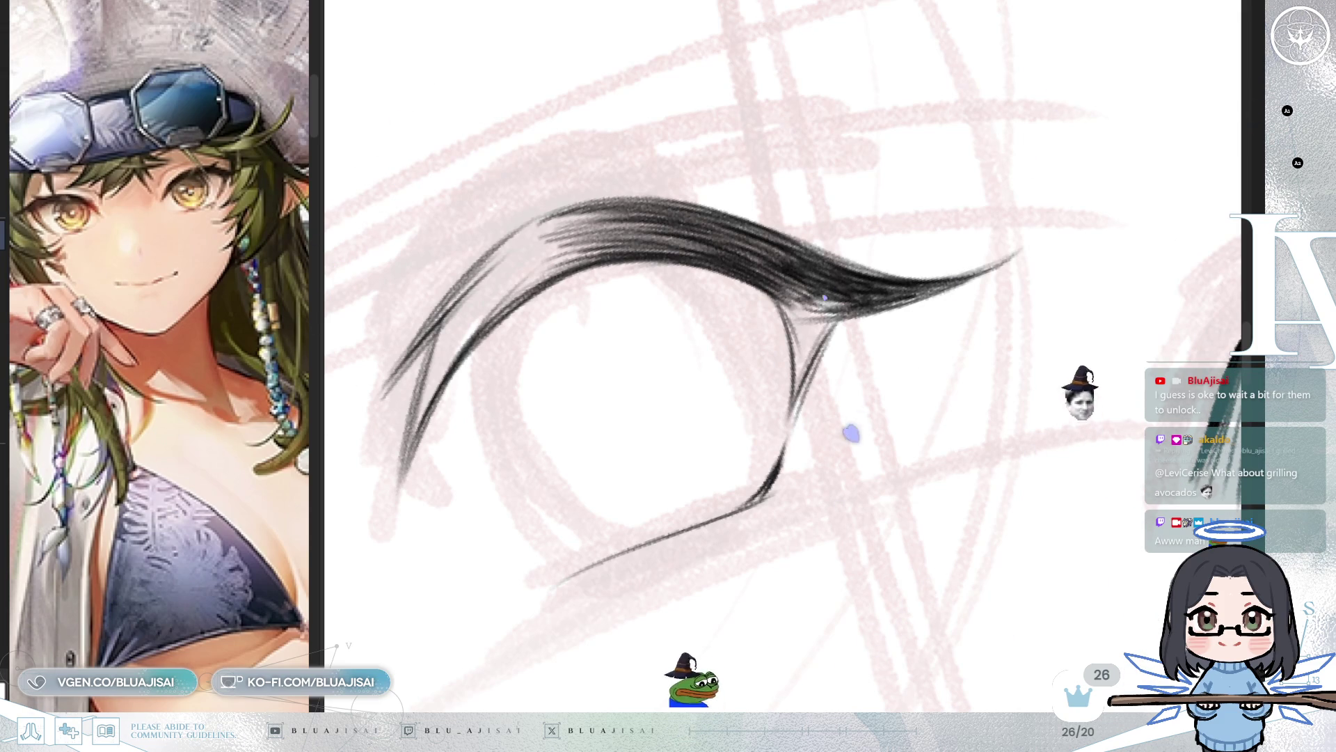
Step: Fill the corner where the open eye's upper and lower lashes meet, checking it from mirrored, rotated views
{"action": "left_click_drag", "start_coordinate": [812, 235], "coordinate": [790, 291]}
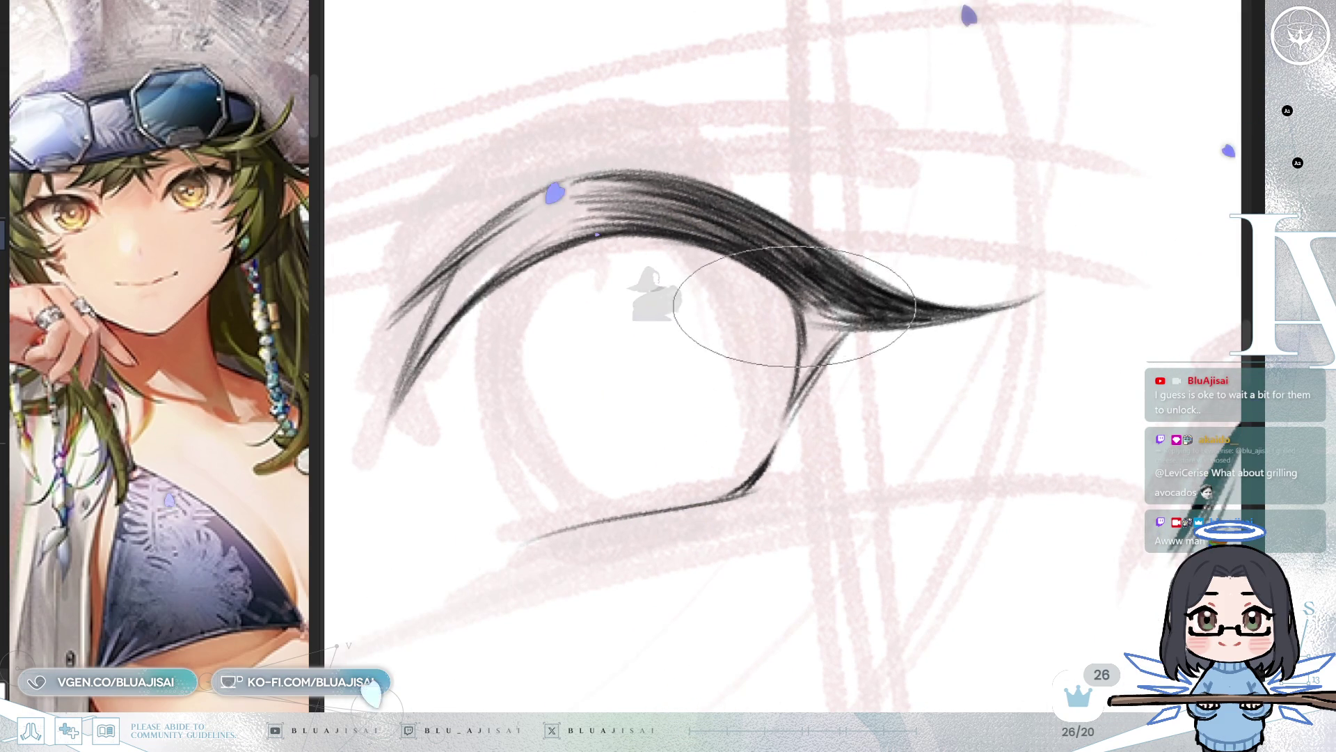
{"action": "mouse_move", "coordinate": [795, 394]}
{"action": "left_mouse_down"}
{"action": "mouse_move", "coordinate": [808, 343]}
{"action": "mouse_move", "coordinate": [823, 341]}
{"action": "mouse_move", "coordinate": [805, 379]}
{"action": "left_mouse_up"}
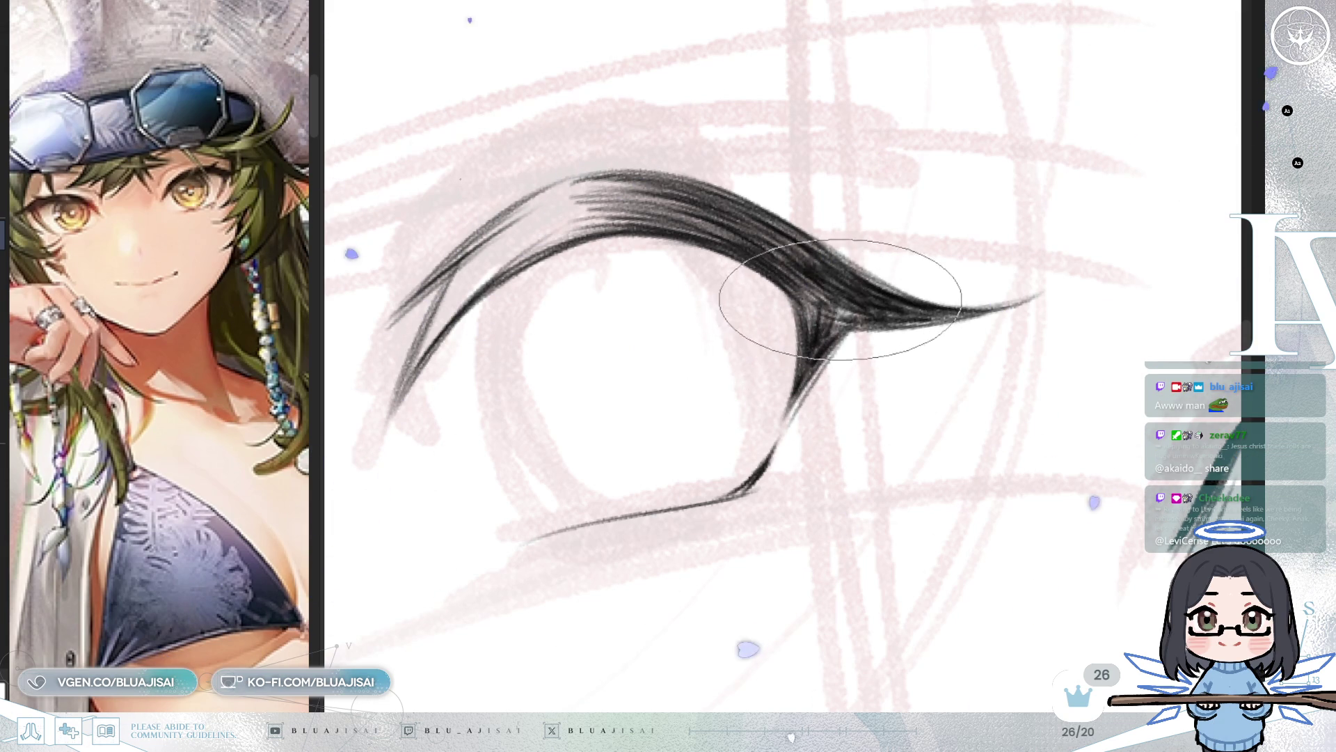
{"action": "key", "text": "h"}
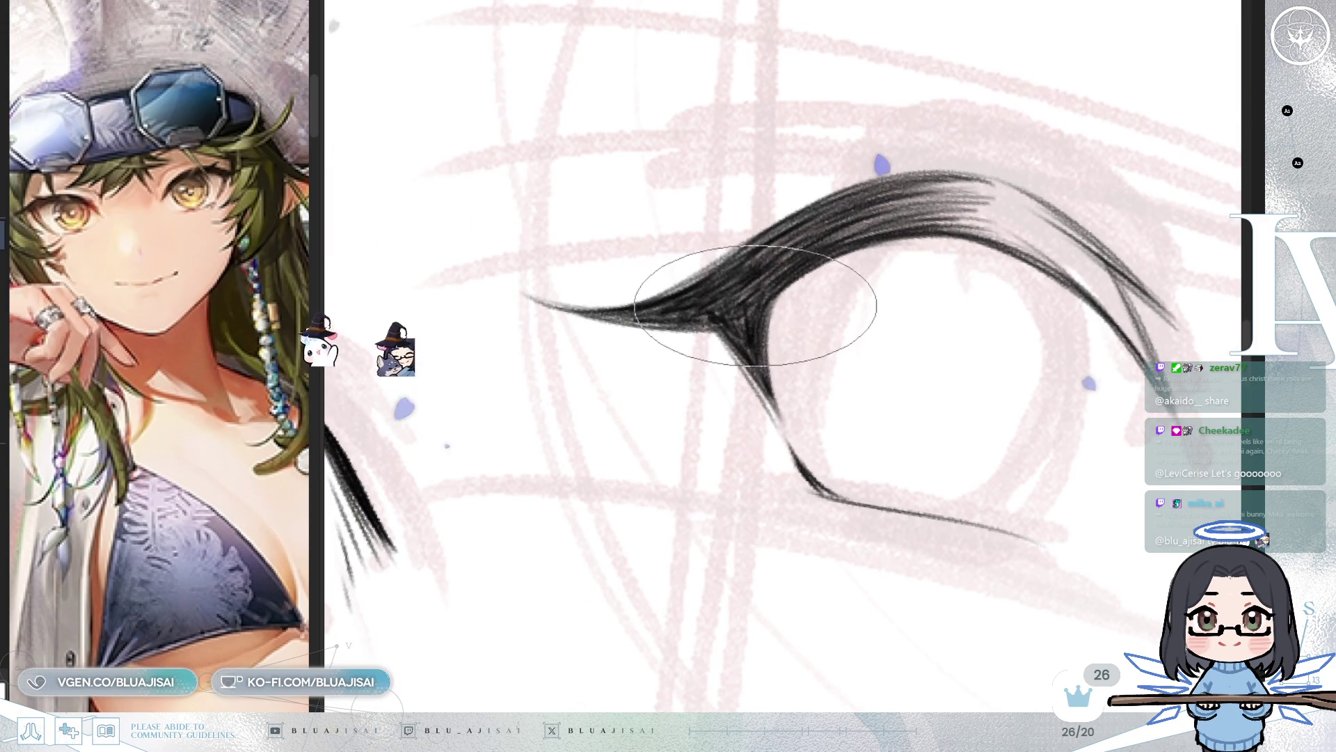
{"action": "key", "text": "r"}
{"action": "mouse_move", "coordinate": [753, 307]}
{"action": "left_mouse_down"}
{"action": "mouse_move", "coordinate": [822, 233]}
{"action": "mouse_move", "coordinate": [813, 340]}
{"action": "left_mouse_up"}
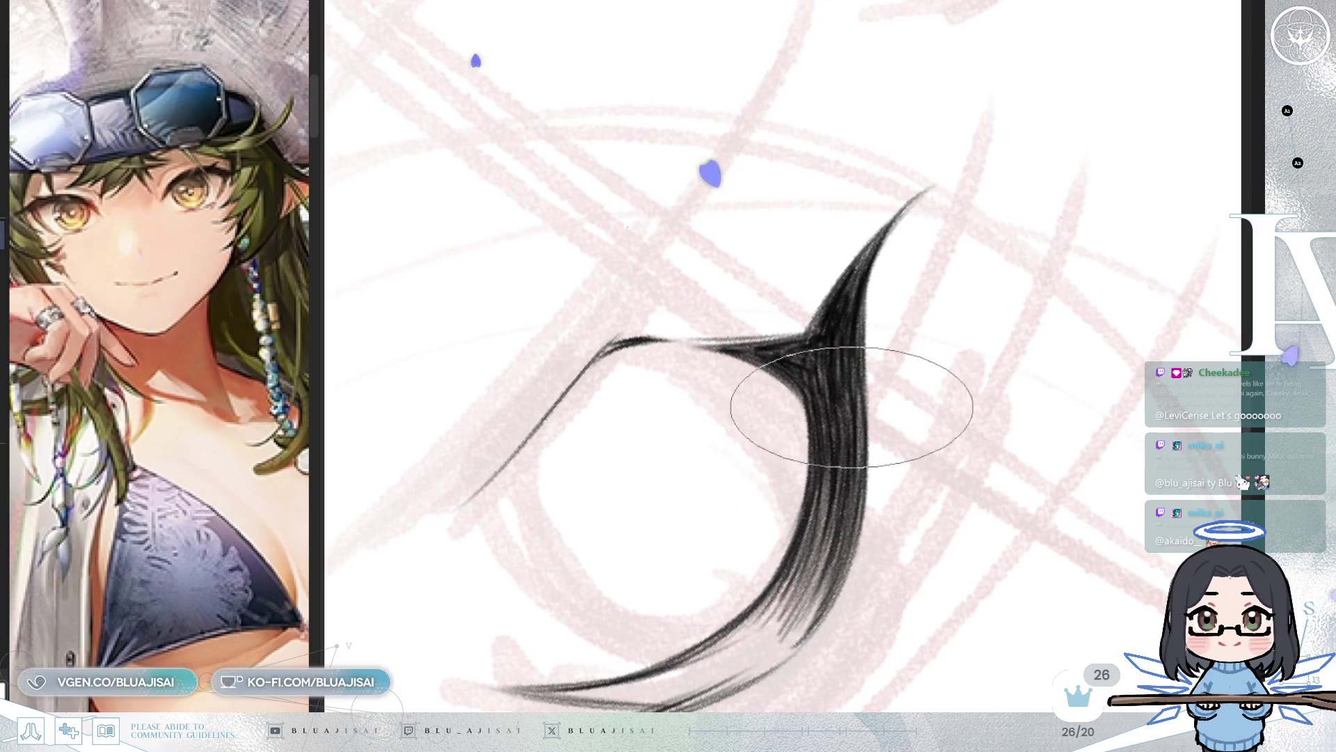
{"action": "mouse_move", "coordinate": [850, 536]}
{"action": "left_mouse_down"}
{"action": "mouse_move", "coordinate": [732, 388]}
{"action": "mouse_move", "coordinate": [735, 366]}
{"action": "left_mouse_up"}
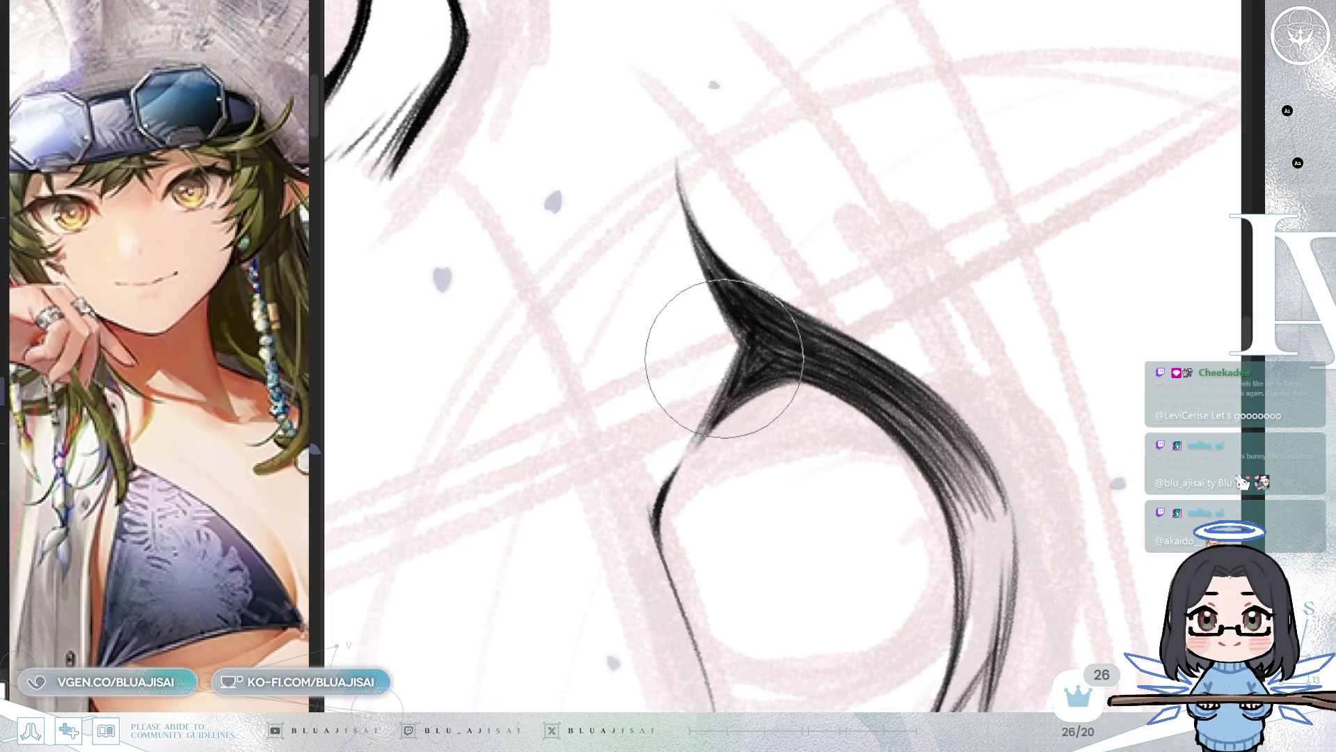
{"action": "mouse_move", "coordinate": [843, 264]}
{"action": "left_mouse_down"}
{"action": "mouse_move", "coordinate": [879, 253]}
{"action": "mouse_move", "coordinate": [882, 448]}
{"action": "mouse_move", "coordinate": [847, 346]}
{"action": "left_mouse_up"}
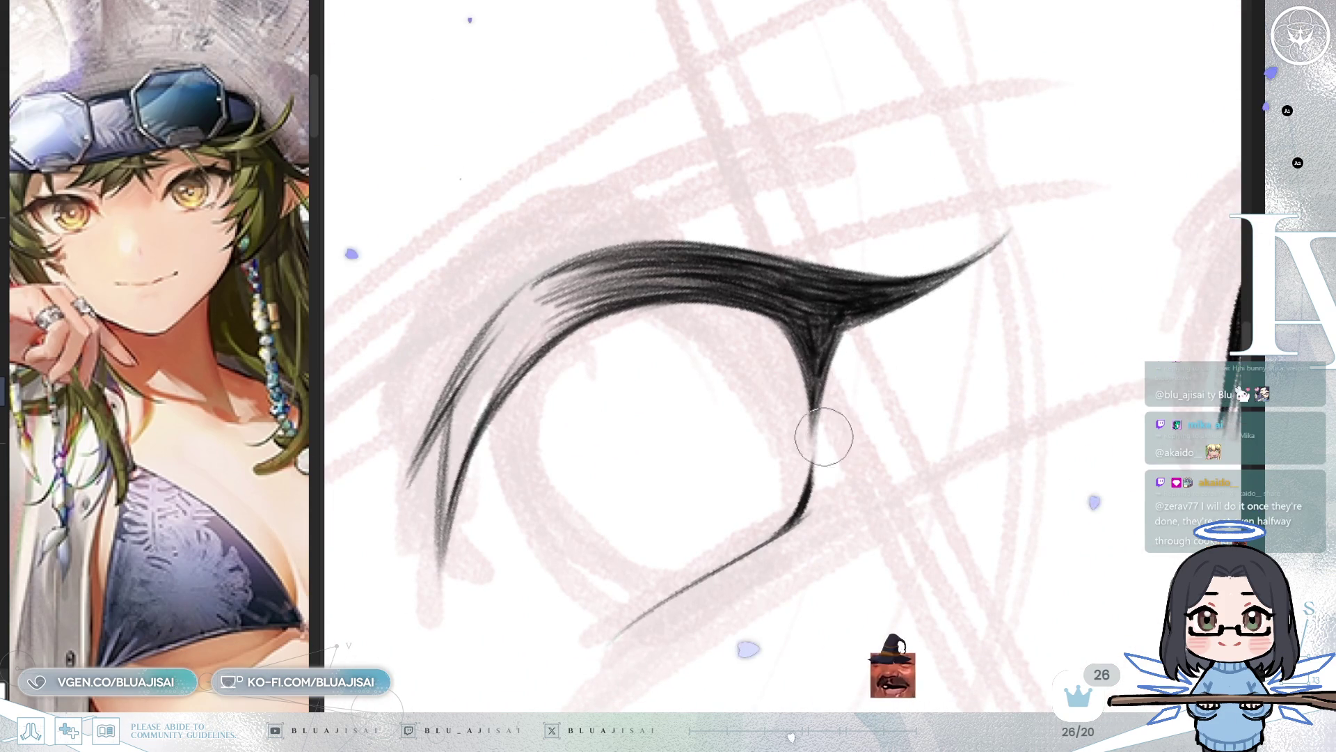
{"action": "key", "text": "m"}
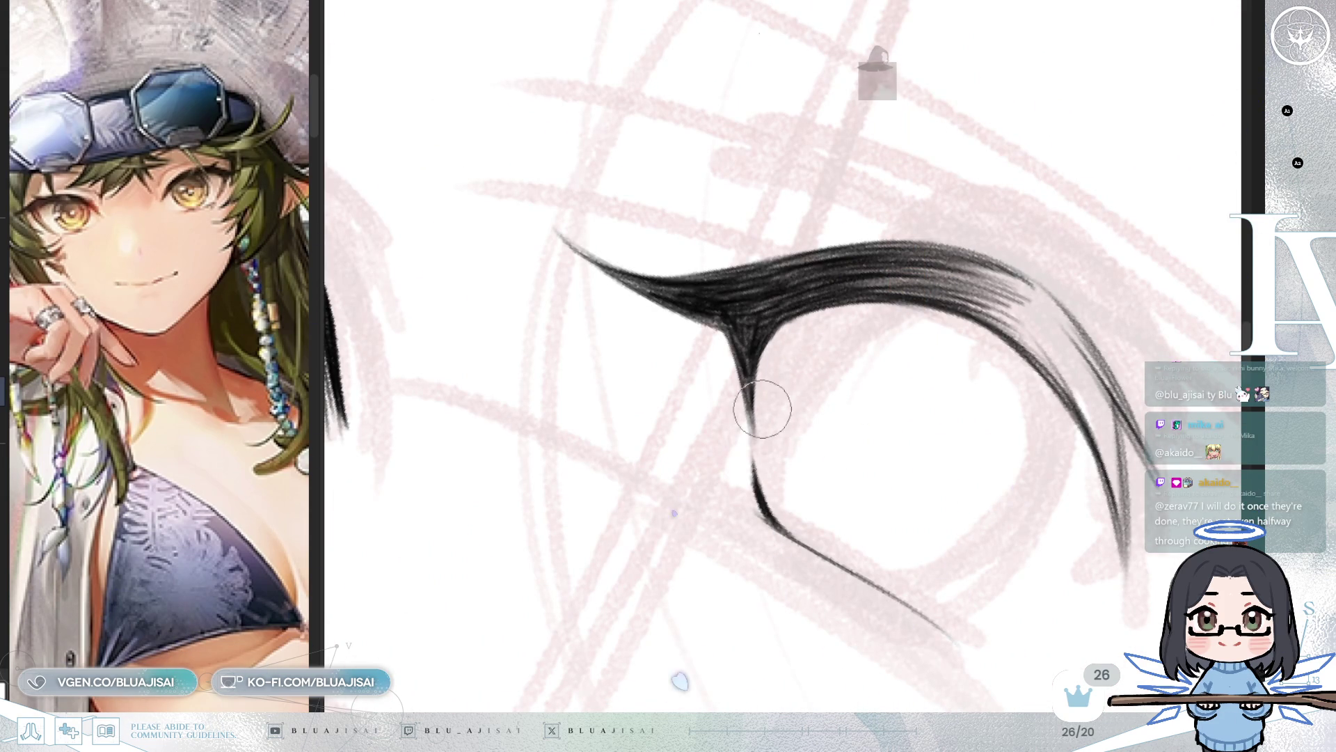
Step: With the eraser, trim the excess off the lash's lower end, then set the eye upright
{"action": "key", "text": "e"}
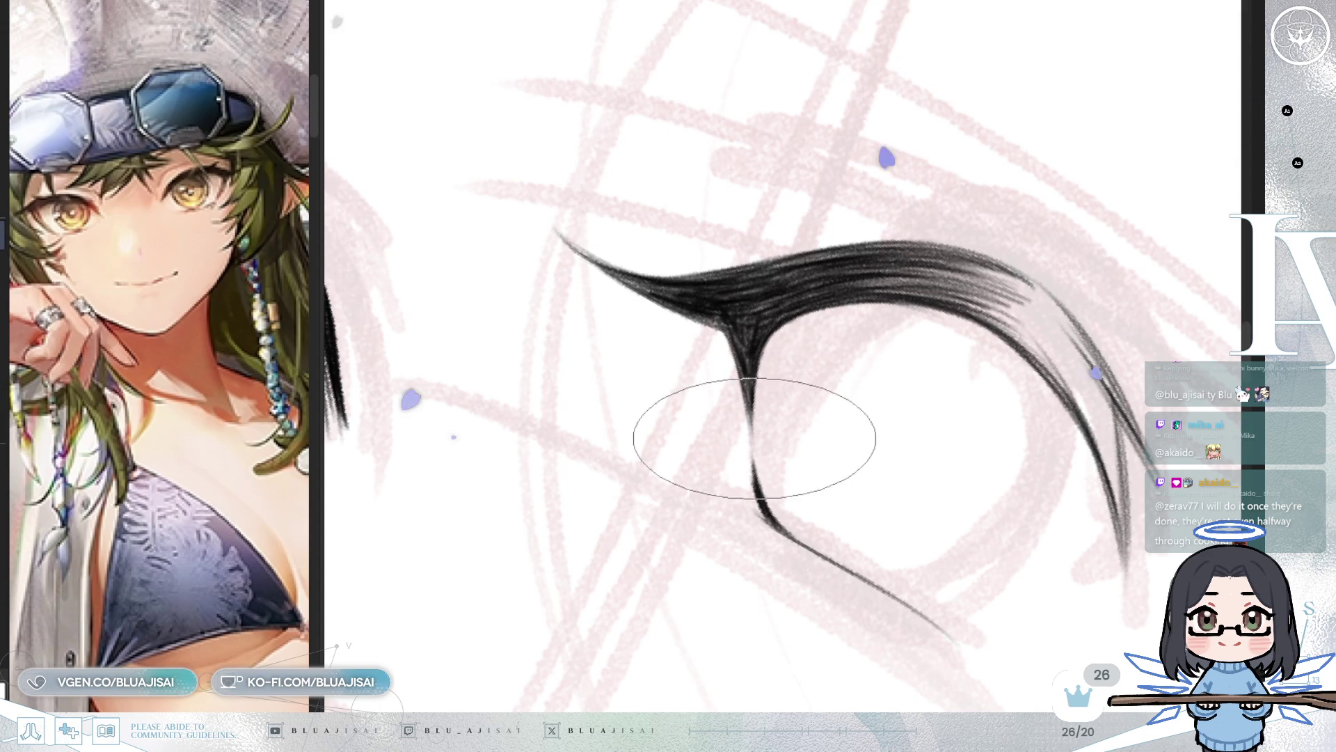
{"action": "mouse_move", "coordinate": [755, 441]}
{"action": "left_mouse_down"}
{"action": "mouse_move", "coordinate": [835, 364]}
{"action": "mouse_move", "coordinate": [773, 436]}
{"action": "mouse_move", "coordinate": [747, 303]}
{"action": "mouse_move", "coordinate": [707, 307]}
{"action": "mouse_move", "coordinate": [717, 265]}
{"action": "left_mouse_up"}
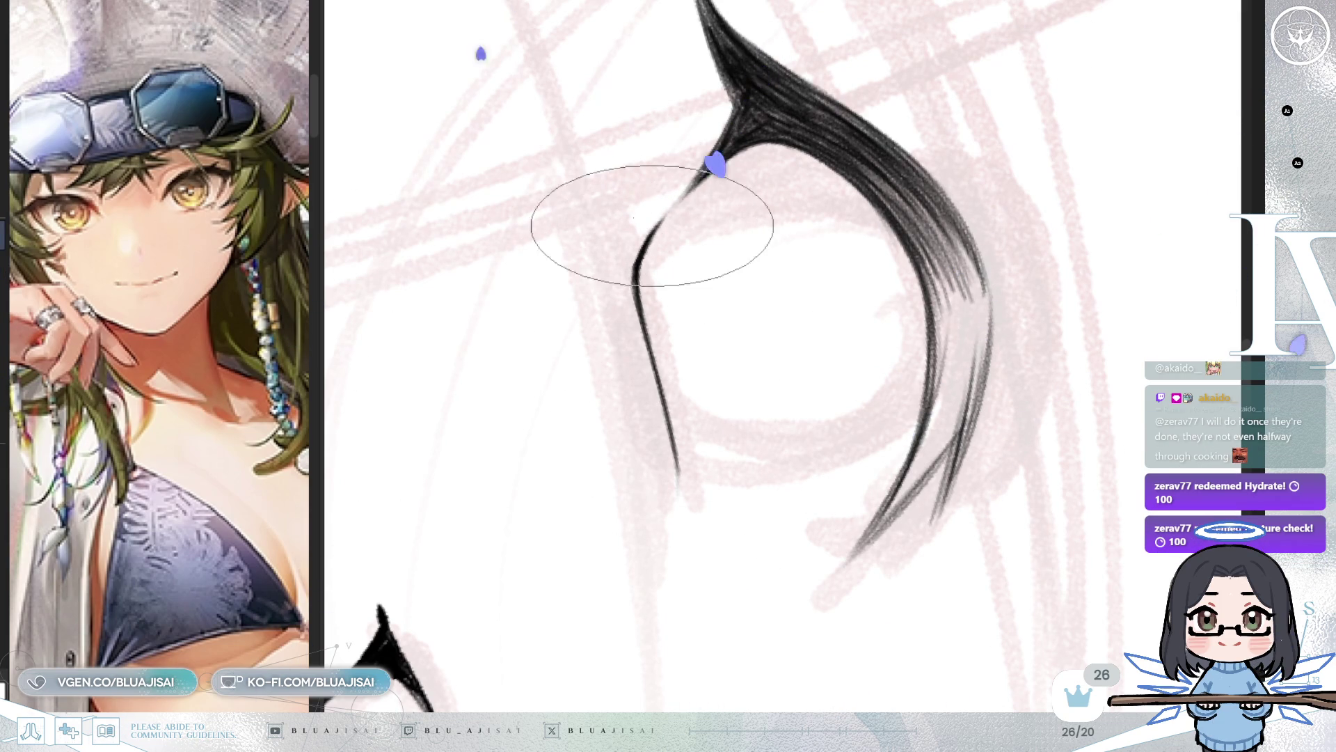
{"action": "left_click_drag", "start_coordinate": [632, 267], "coordinate": [647, 378]}
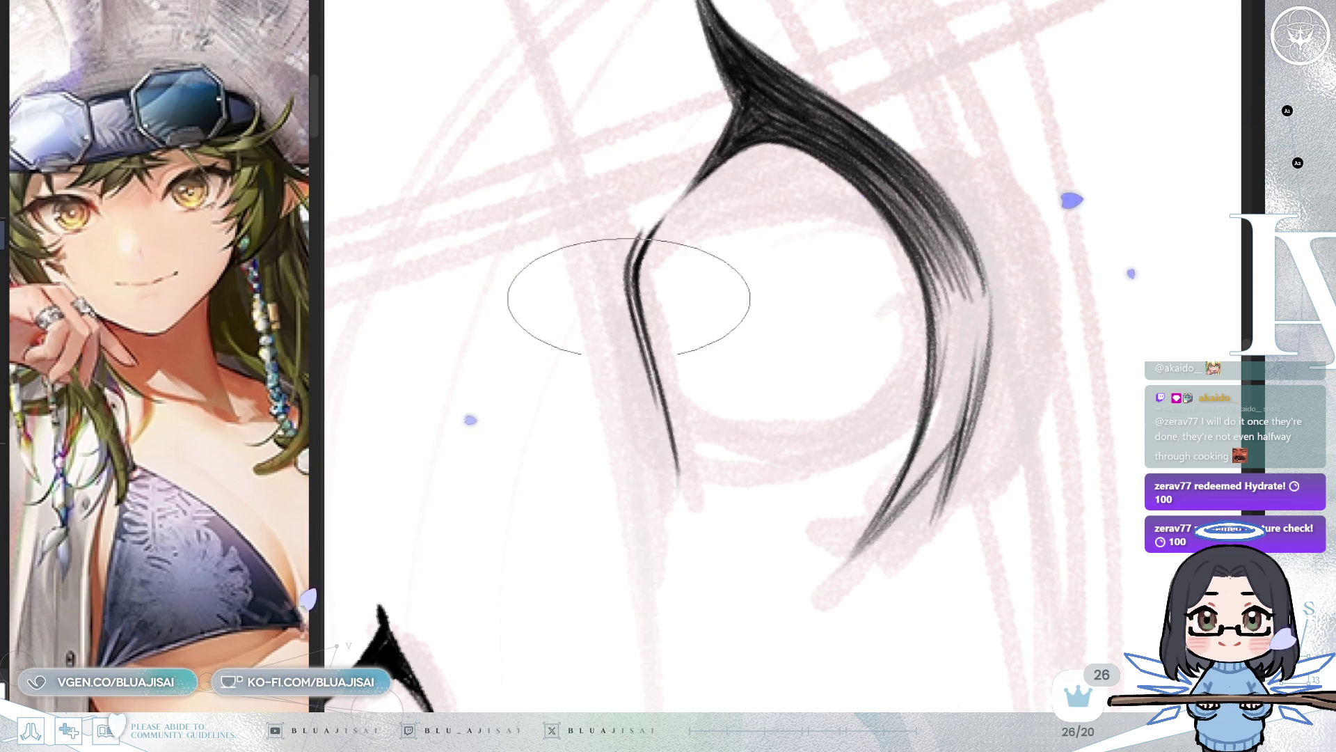
{"action": "key", "text": "5"}
{"action": "mouse_move", "coordinate": [721, 323]}
{"action": "left_mouse_down"}
{"action": "mouse_move", "coordinate": [939, 290]}
{"action": "mouse_move", "coordinate": [883, 376]}
{"action": "mouse_move", "coordinate": [895, 224]}
{"action": "mouse_move", "coordinate": [878, 270]}
{"action": "left_mouse_up"}
{"action": "scroll", "coordinate": [878, 271], "scroll_direction": "down", "scroll_amount": 1}
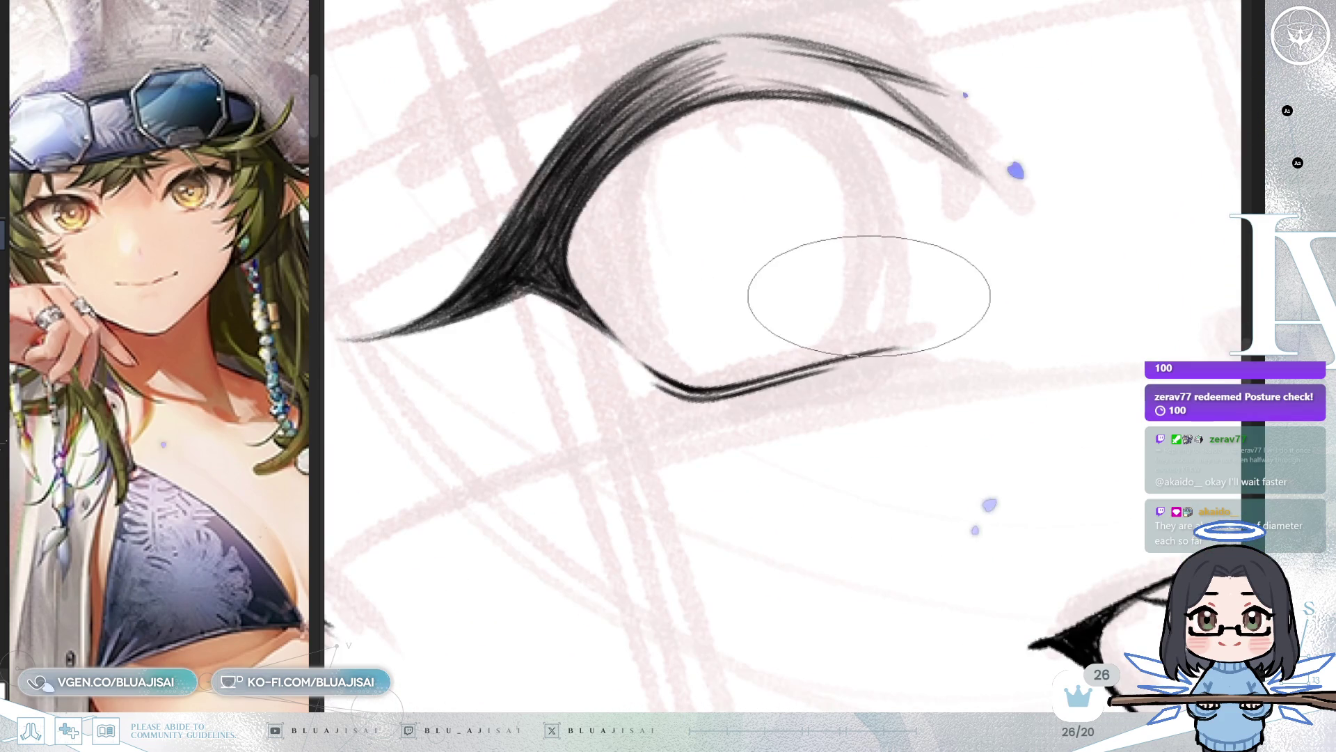
Step: Rotate the view to level the open eye's lower lid for spiky flicks, then zoom out to the face
{"action": "key", "text": "4"}
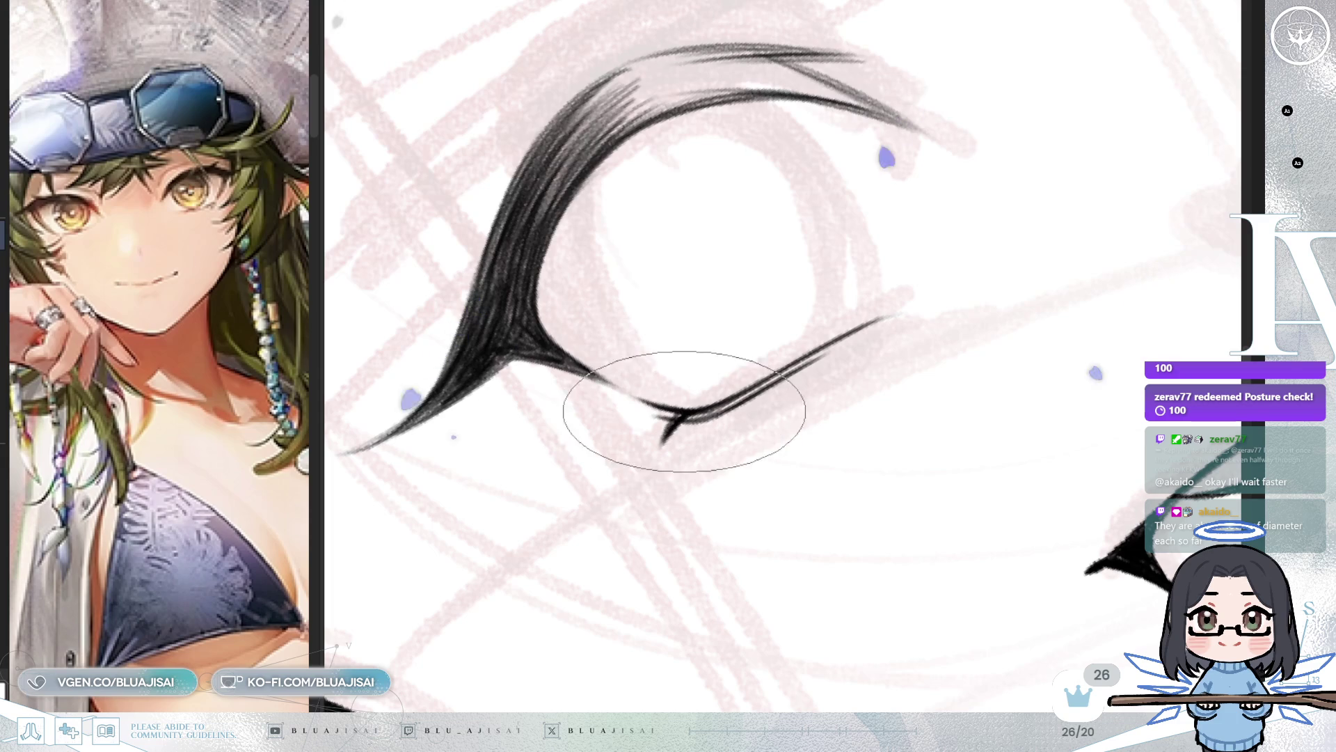
{"action": "key", "text": "6"}
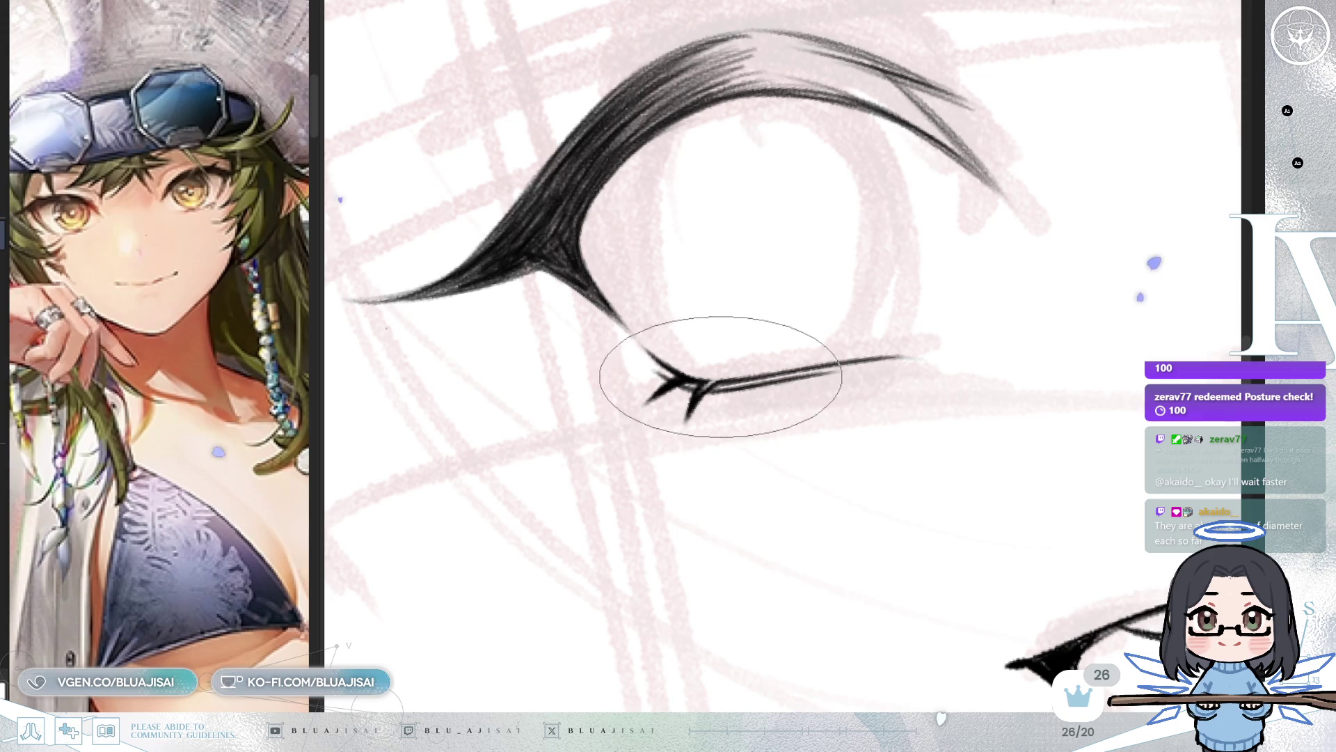
{"action": "key", "text": "4"}
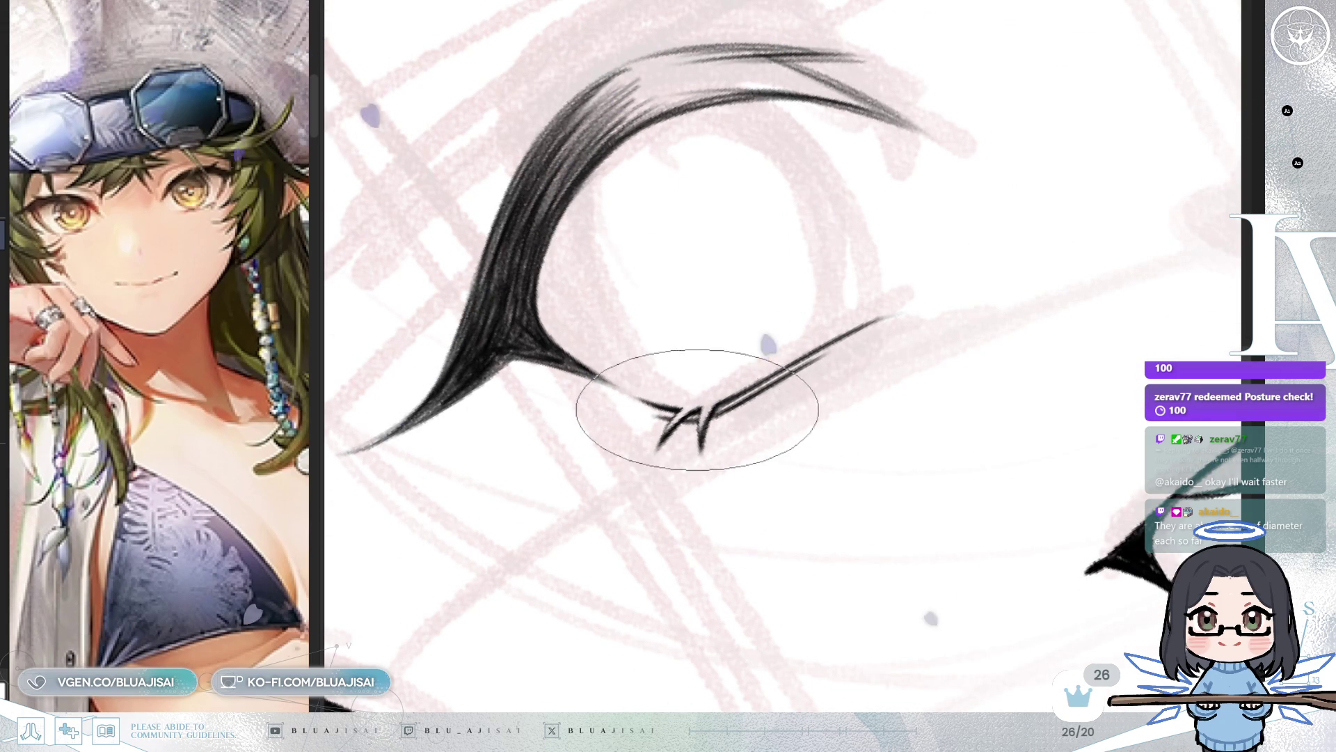
{"action": "scroll", "coordinate": [779, 382], "scroll_direction": "down", "scroll_amount": 5}
{"action": "key", "text": "4"}
{"action": "key", "text": "6"}
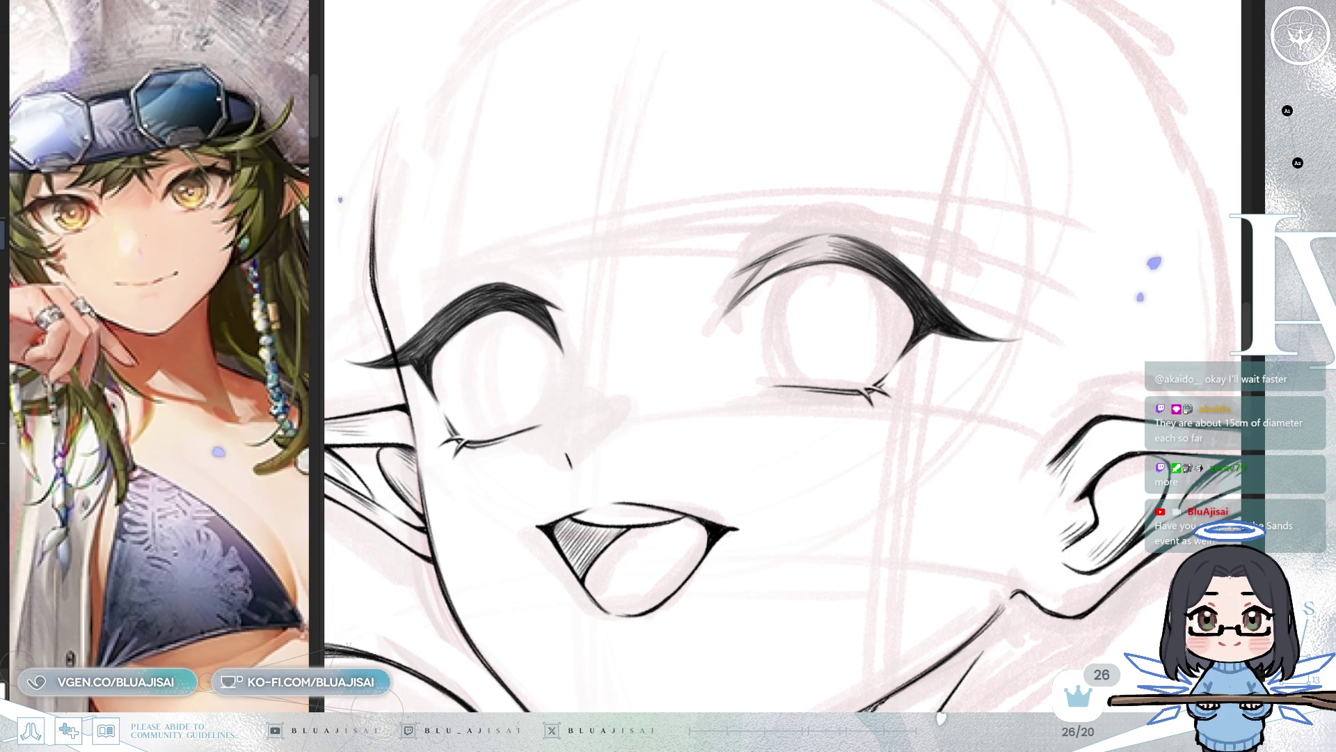
Step: Zoom and rotate the view around the open eye to rework the inner end of its upper lash
{"action": "scroll", "coordinate": [835, 313], "scroll_direction": "up", "scroll_amount": 3}
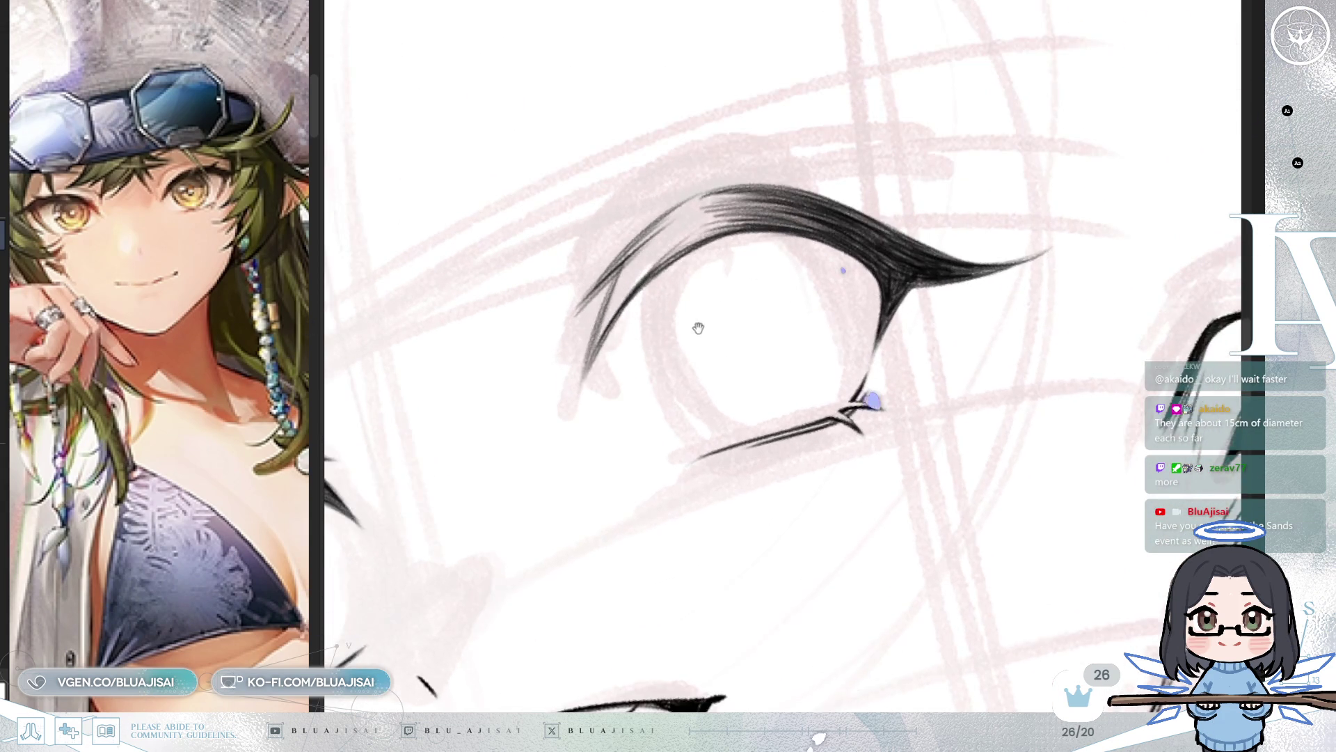
{"action": "scroll", "coordinate": [835, 313], "scroll_direction": "up", "scroll_amount": 2}
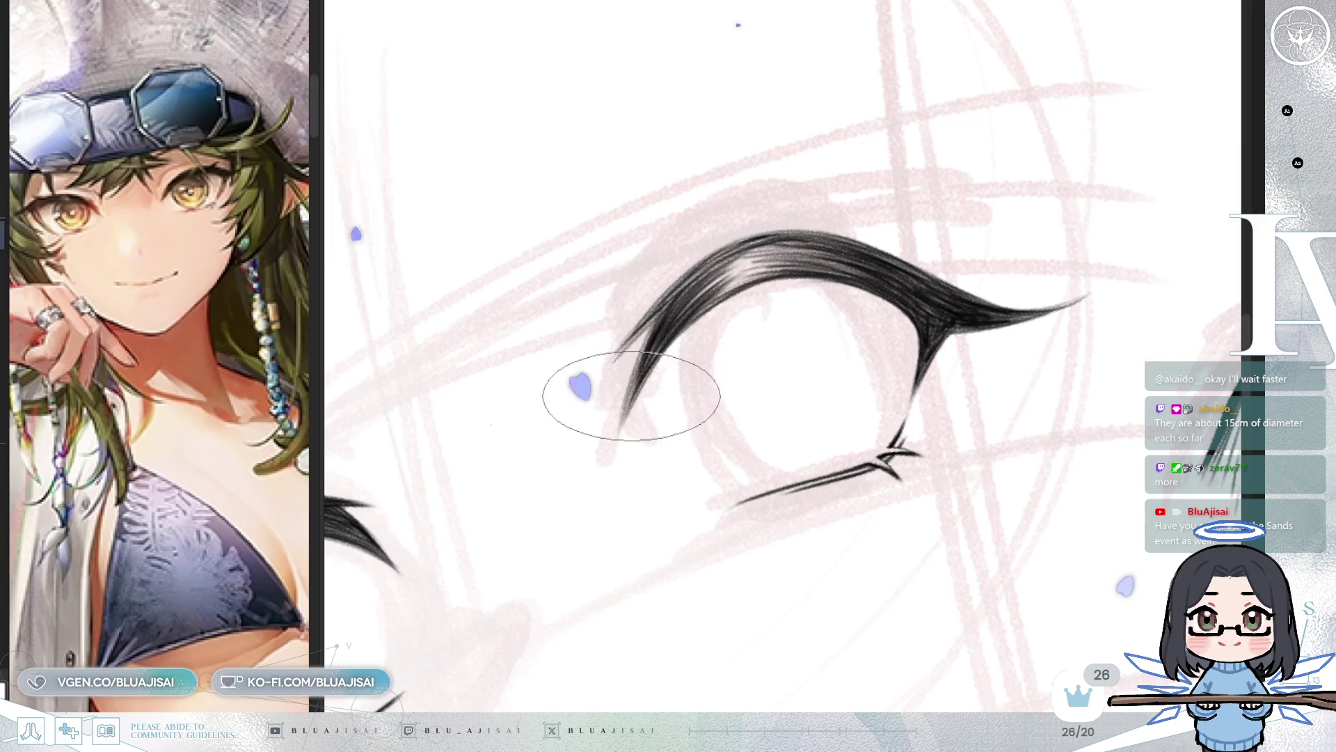
{"action": "mouse_move", "coordinate": [631, 393]}
{"action": "left_mouse_down"}
{"action": "mouse_move", "coordinate": [641, 352]}
{"action": "mouse_move", "coordinate": [758, 336]}
{"action": "mouse_move", "coordinate": [704, 344]}
{"action": "left_mouse_up"}
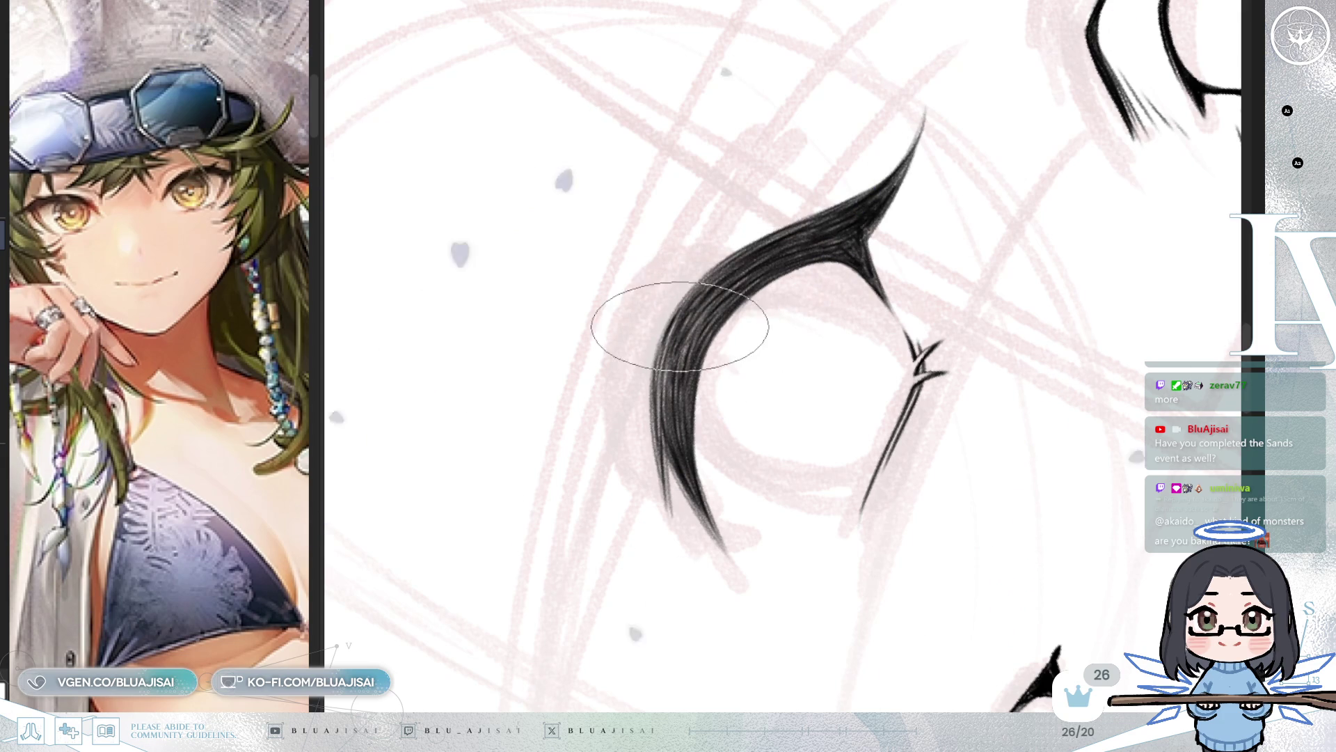
{"action": "mouse_move", "coordinate": [812, 250]}
{"action": "left_mouse_down"}
{"action": "mouse_move", "coordinate": [641, 349]}
{"action": "mouse_move", "coordinate": [632, 397]}
{"action": "left_mouse_up"}
{"action": "mouse_move", "coordinate": [656, 348]}
{"action": "left_mouse_down"}
{"action": "mouse_move", "coordinate": [865, 298]}
{"action": "mouse_move", "coordinate": [731, 352]}
{"action": "left_mouse_up"}
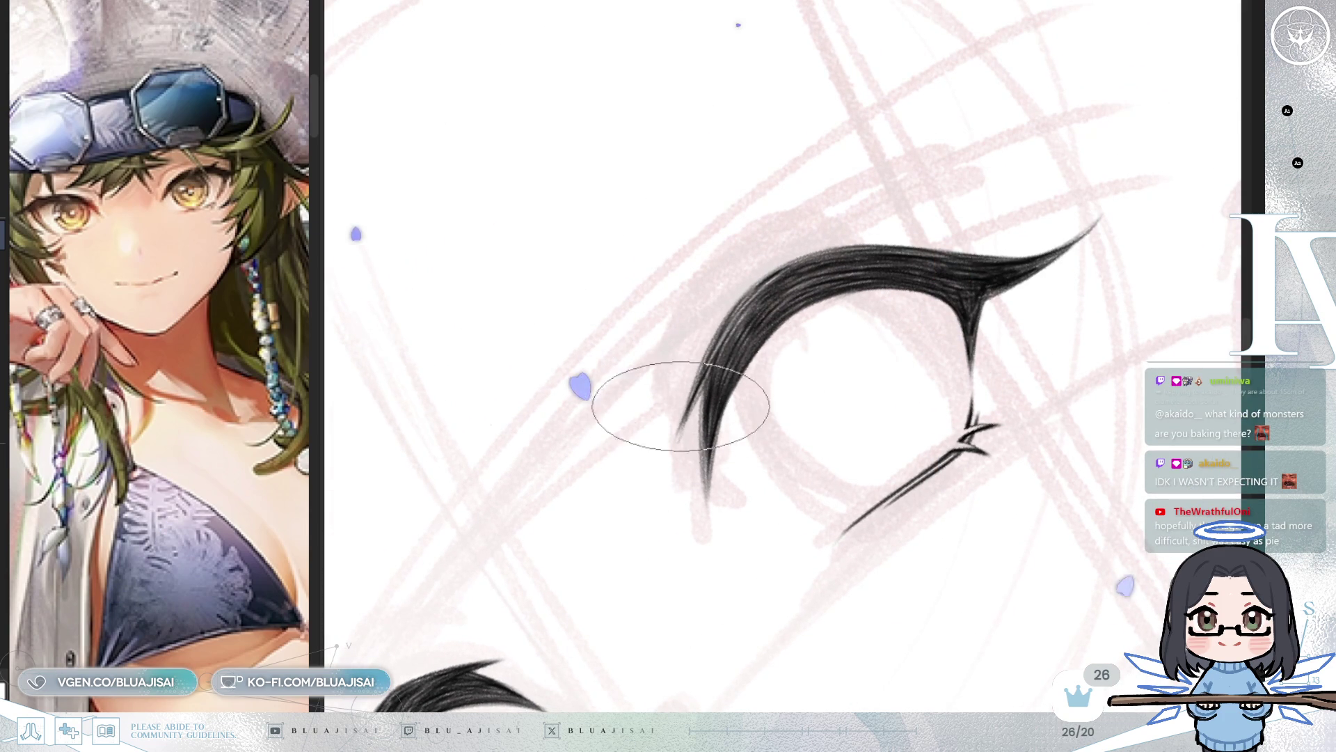
{"action": "mouse_move", "coordinate": [680, 420]}
{"action": "left_mouse_down"}
{"action": "mouse_move", "coordinate": [771, 371]}
{"action": "mouse_move", "coordinate": [819, 394]}
{"action": "left_mouse_up"}
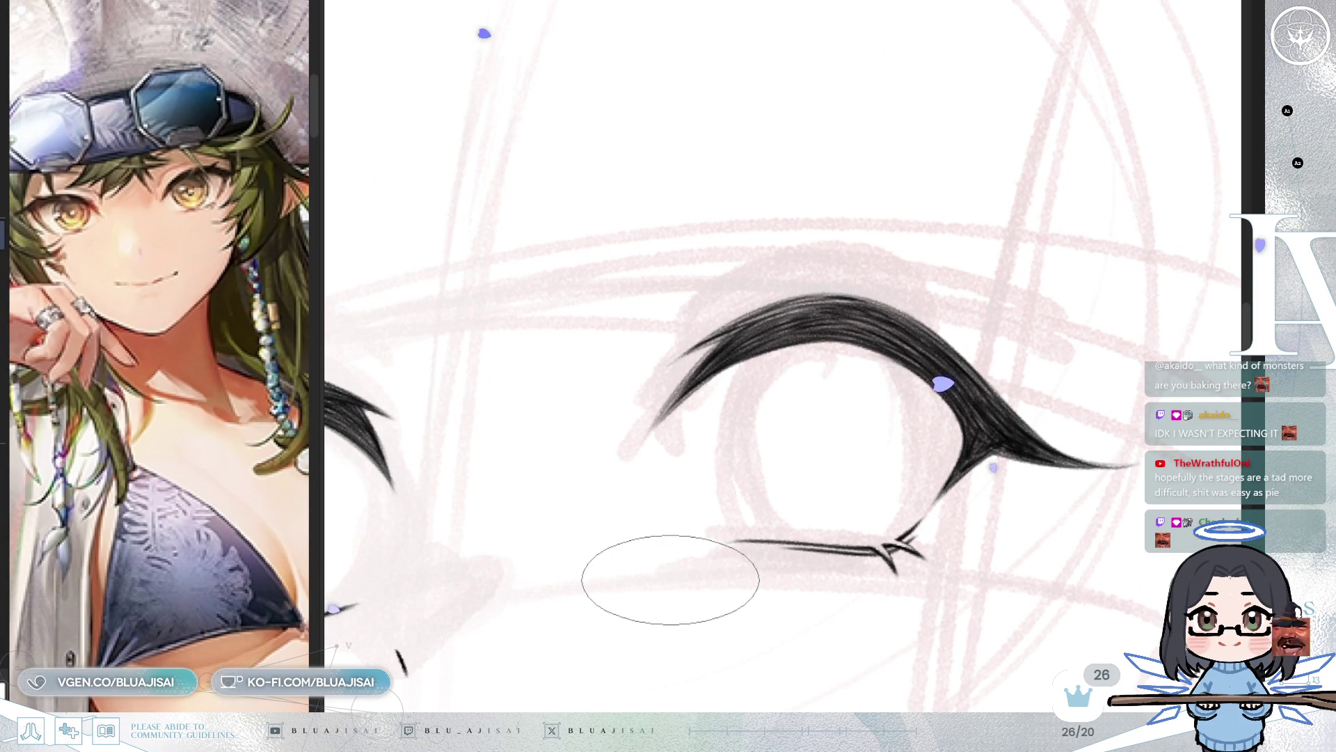
{"action": "mouse_move", "coordinate": [906, 202]}
{"action": "left_mouse_down"}
{"action": "mouse_move", "coordinate": [710, 313]}
{"action": "mouse_move", "coordinate": [668, 390]}
{"action": "mouse_move", "coordinate": [732, 372]}
{"action": "left_mouse_up"}
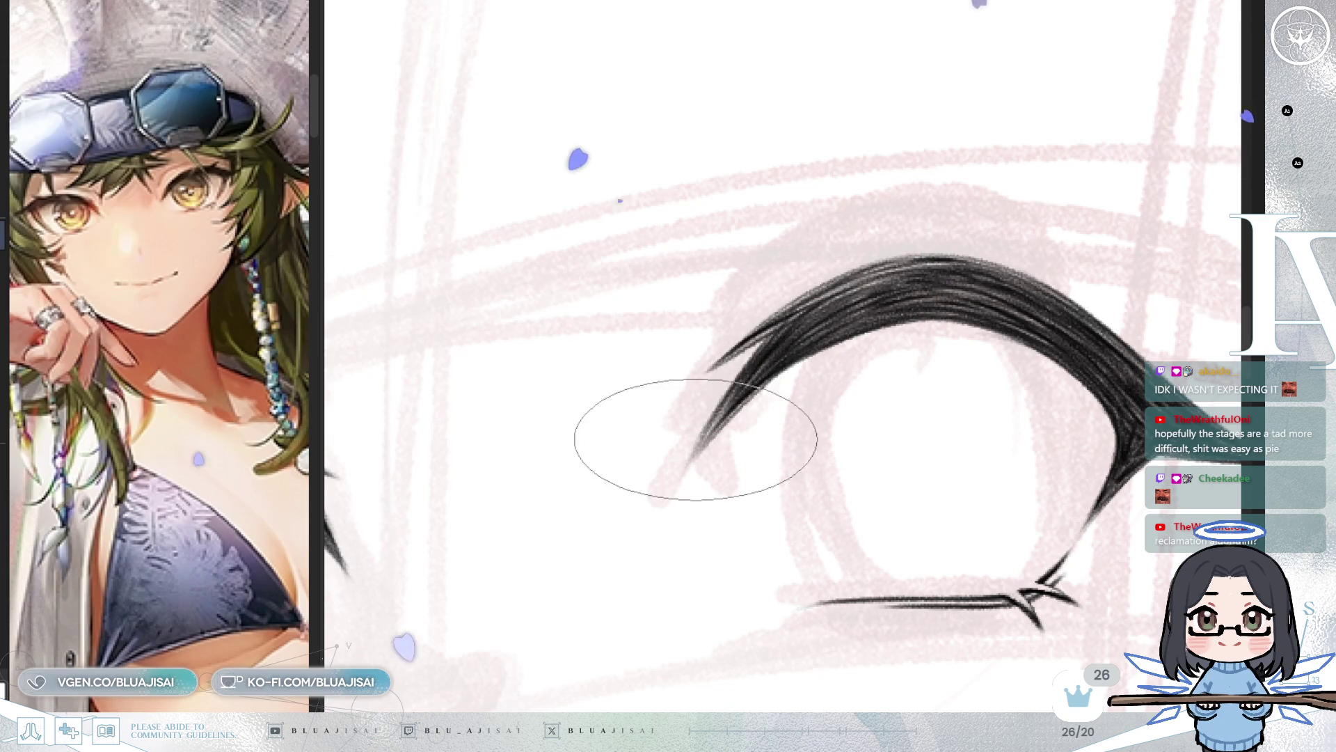
{"action": "scroll", "coordinate": [716, 418], "scroll_direction": "down", "scroll_amount": 2}
{"action": "scroll", "coordinate": [840, 318], "scroll_direction": "down", "scroll_amount": 2}
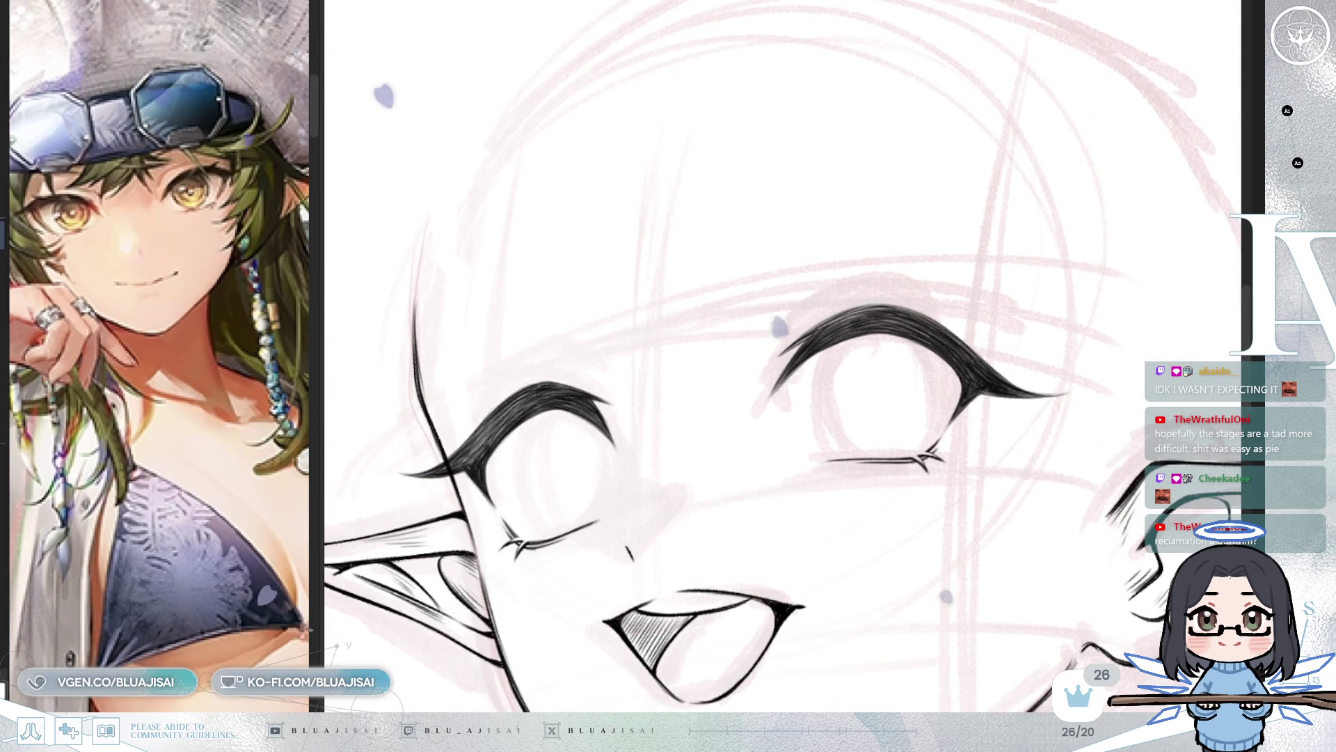
{"action": "scroll", "coordinate": [1139, 268], "scroll_direction": "up", "scroll_amount": 1}
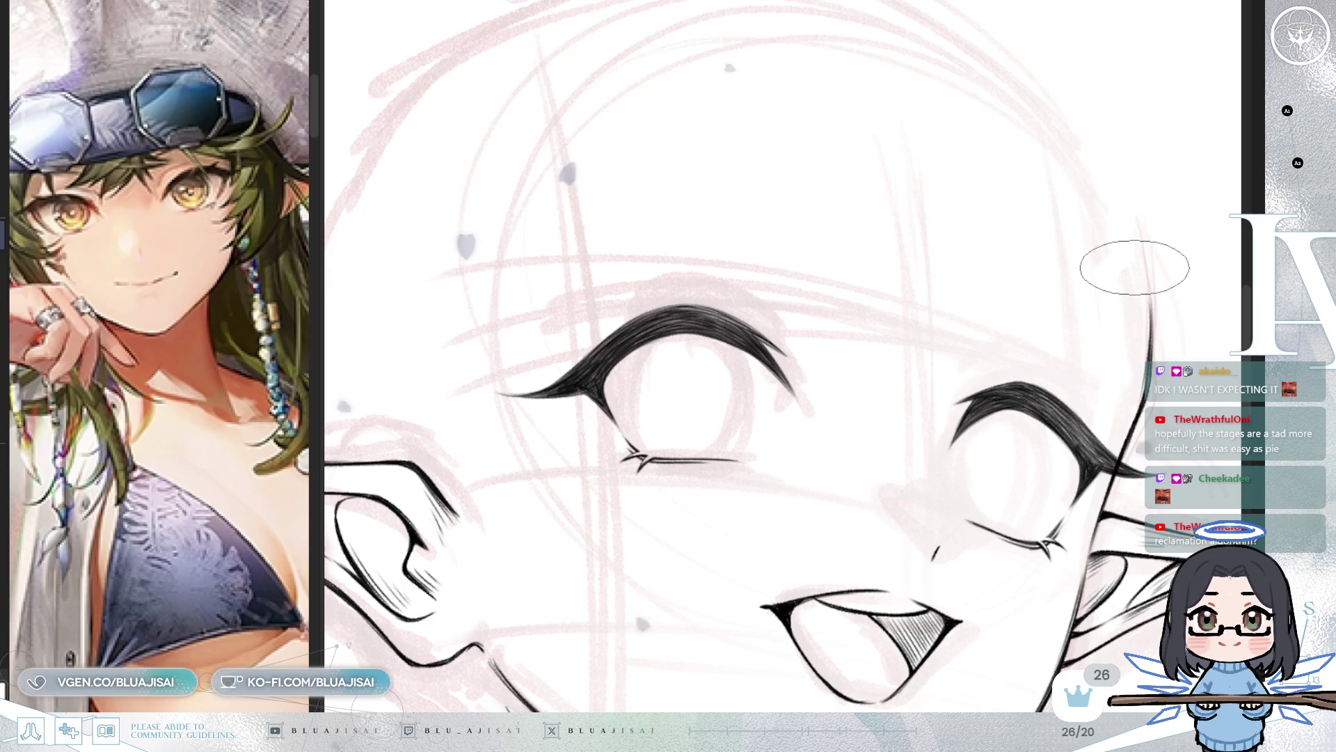
{"action": "key", "text": "h"}
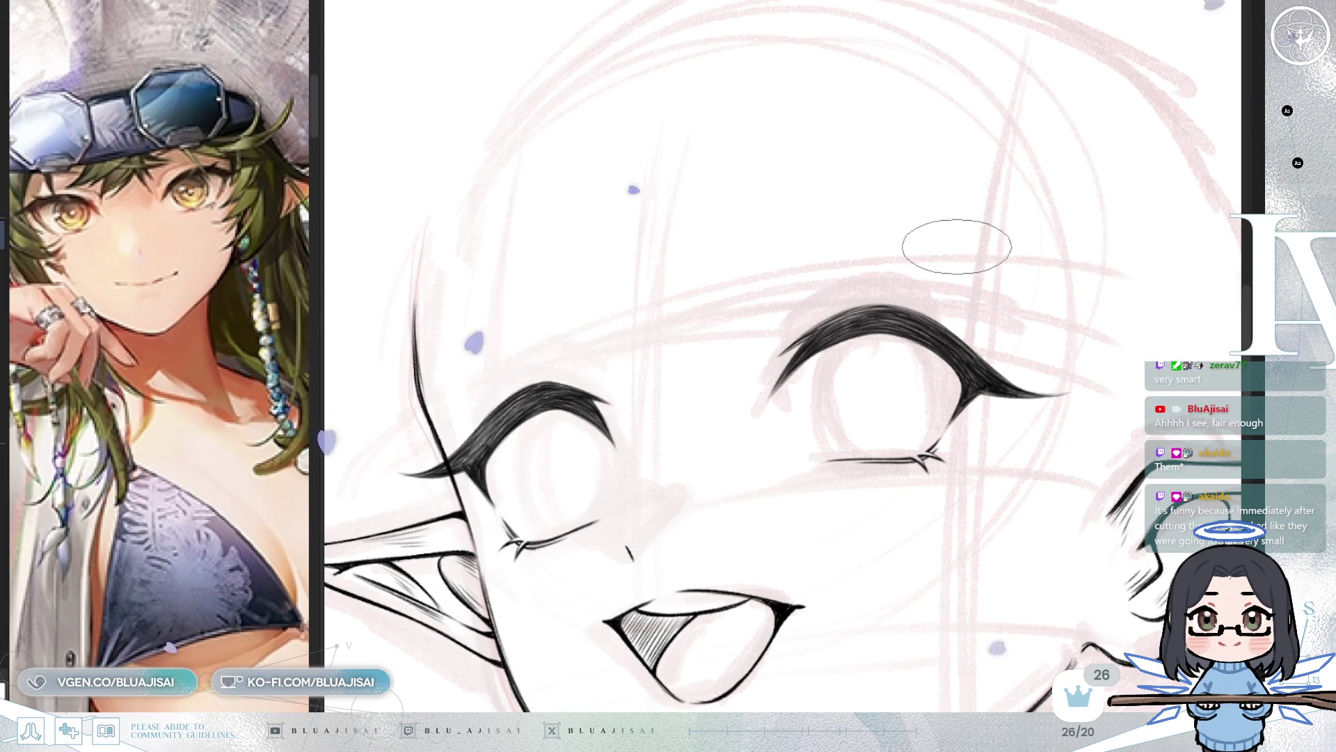
Step: Erase part of the lash tail at the inner corner, switch to a larger brush, and move to the left eye
{"action": "scroll", "coordinate": [881, 289], "scroll_direction": "up", "scroll_amount": 2}
{"action": "left_click_drag", "start_coordinate": [779, 413], "coordinate": [791, 415]}
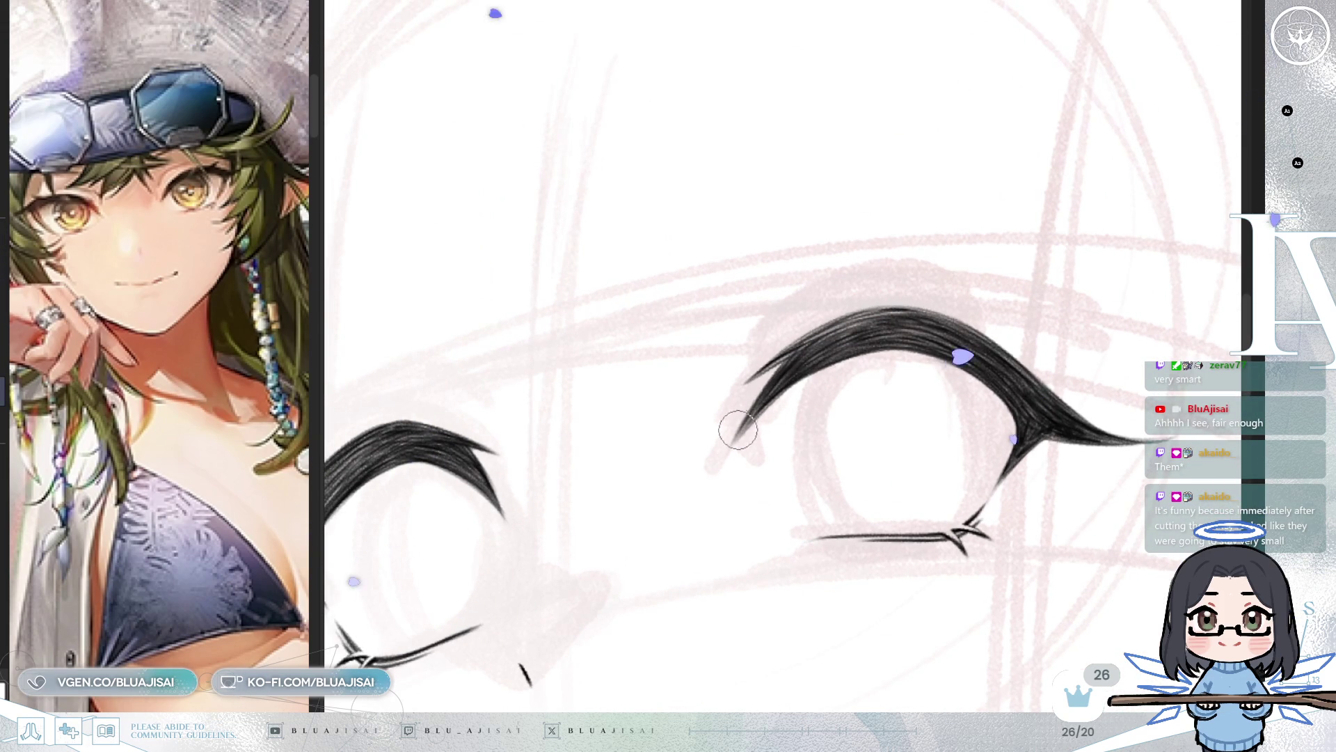
{"action": "left_click_drag", "start_coordinate": [727, 450], "coordinate": [776, 371]}
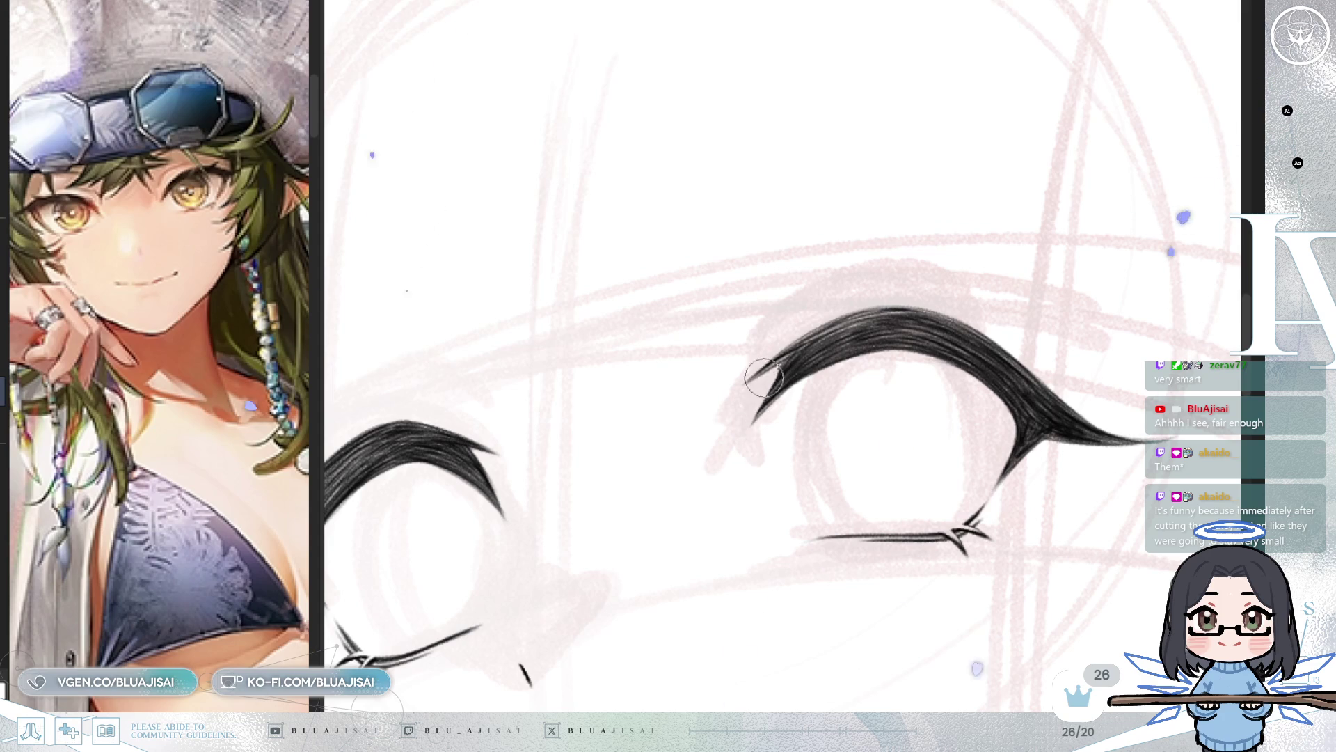
{"action": "key", "text": "b"}
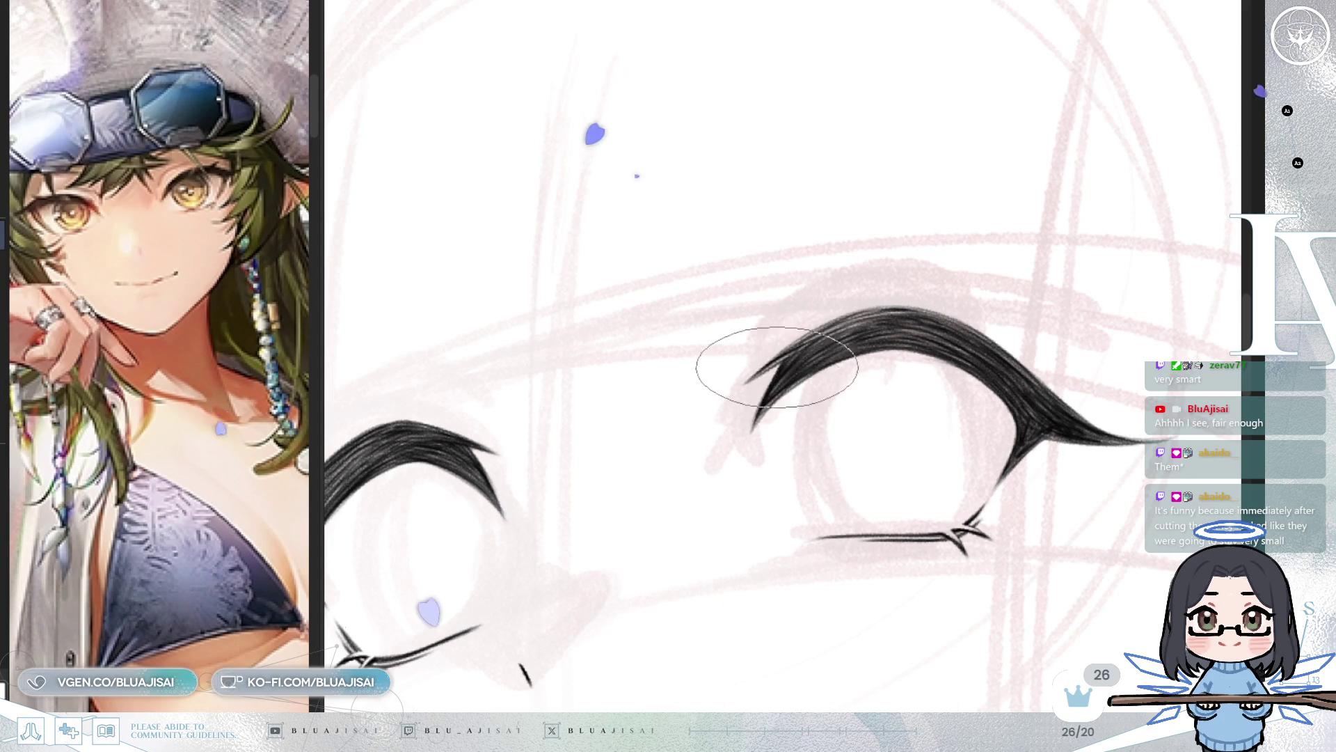
{"action": "scroll", "coordinate": [1000, 251], "scroll_direction": "down", "scroll_amount": 1}
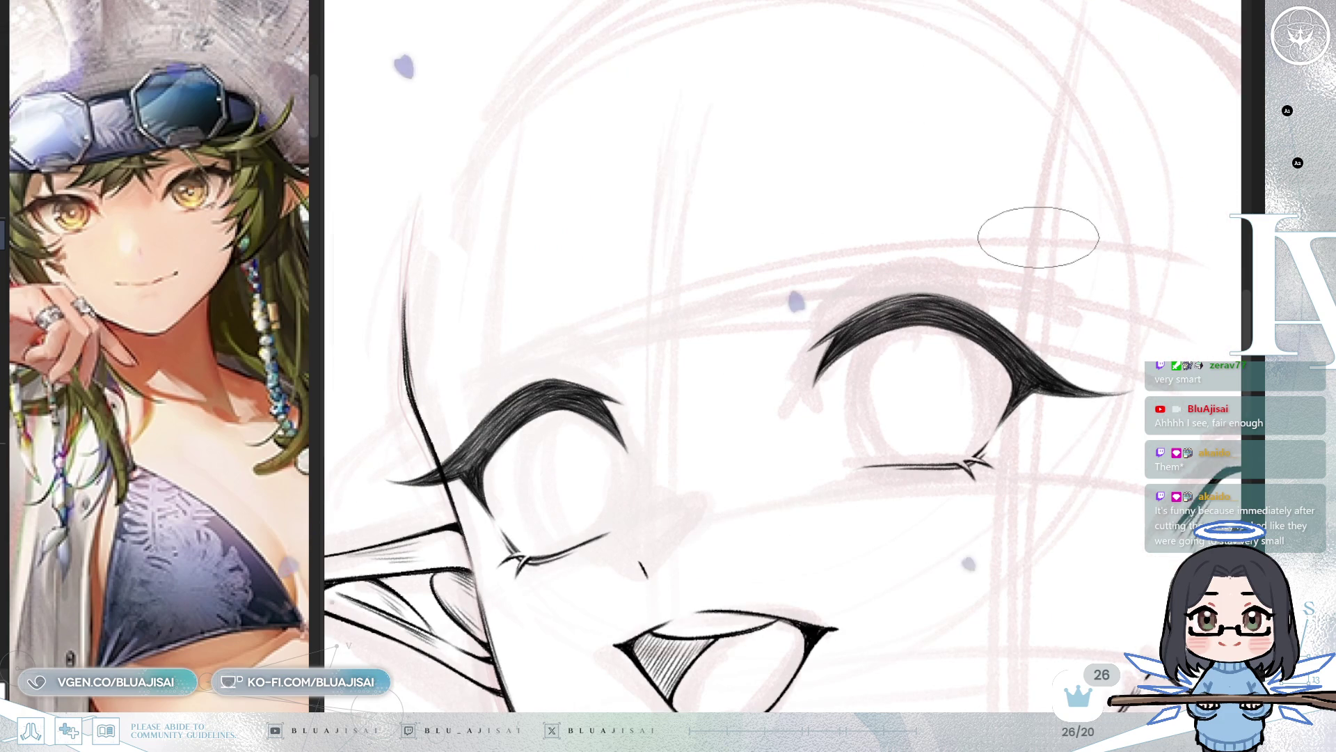
{"action": "mouse_move", "coordinate": [767, 365]}
{"action": "left_mouse_down"}
{"action": "mouse_move", "coordinate": [826, 367]}
{"action": "mouse_move", "coordinate": [835, 391]}
{"action": "left_mouse_up"}
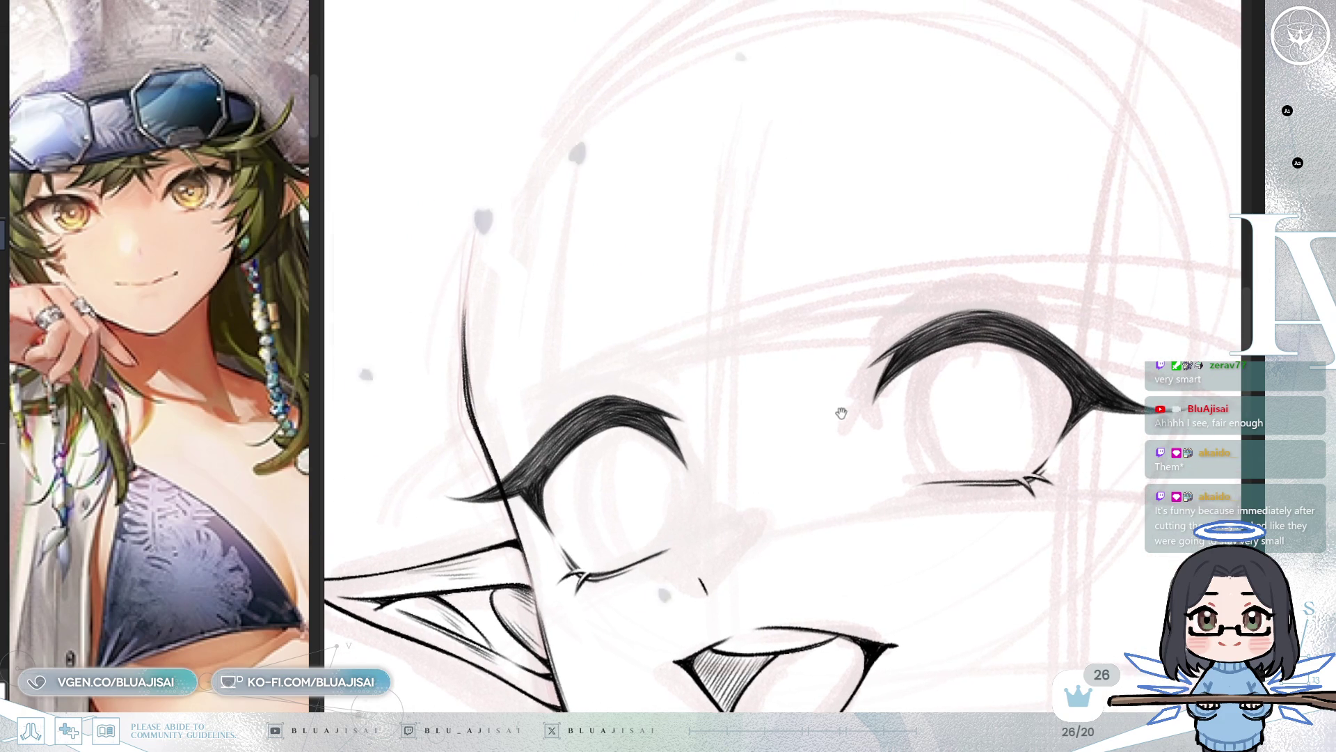
{"action": "left_click_drag", "start_coordinate": [491, 459], "coordinate": [504, 463]}
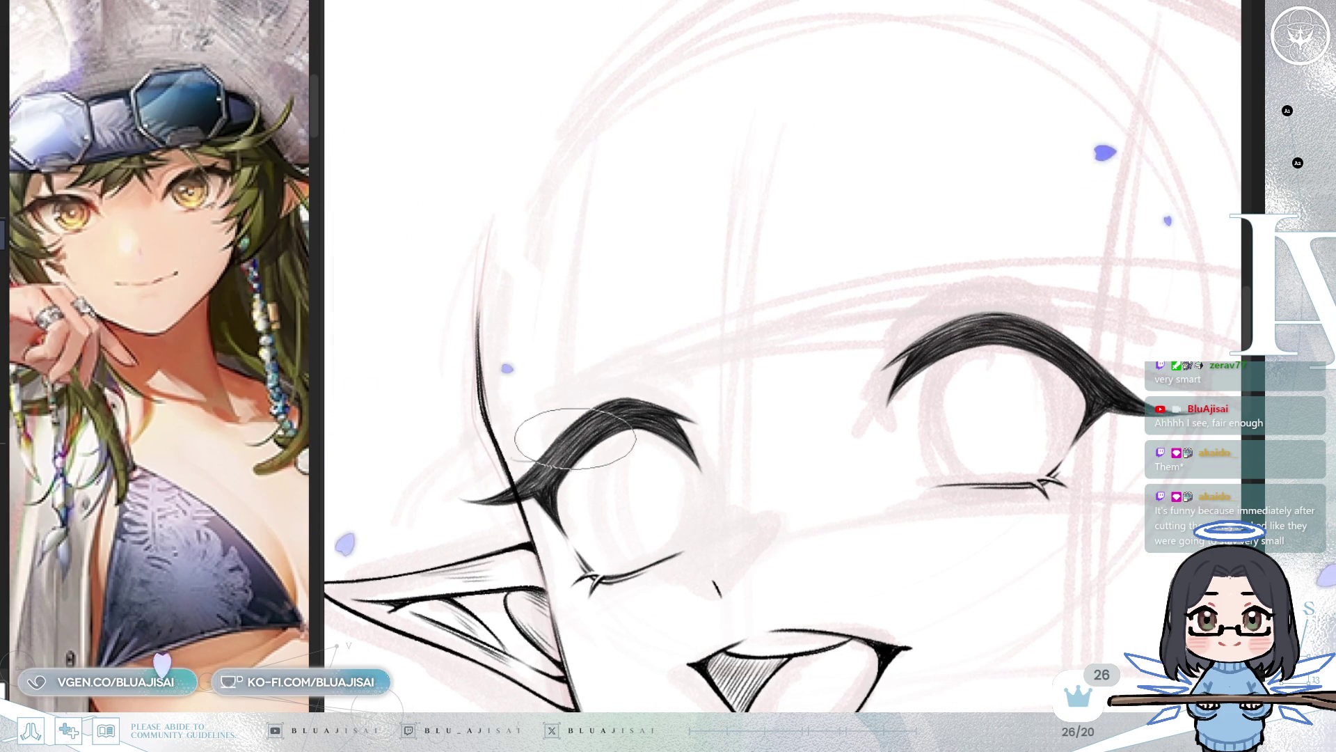
{"action": "scroll", "coordinate": [546, 398], "scroll_direction": "down", "scroll_amount": 1}
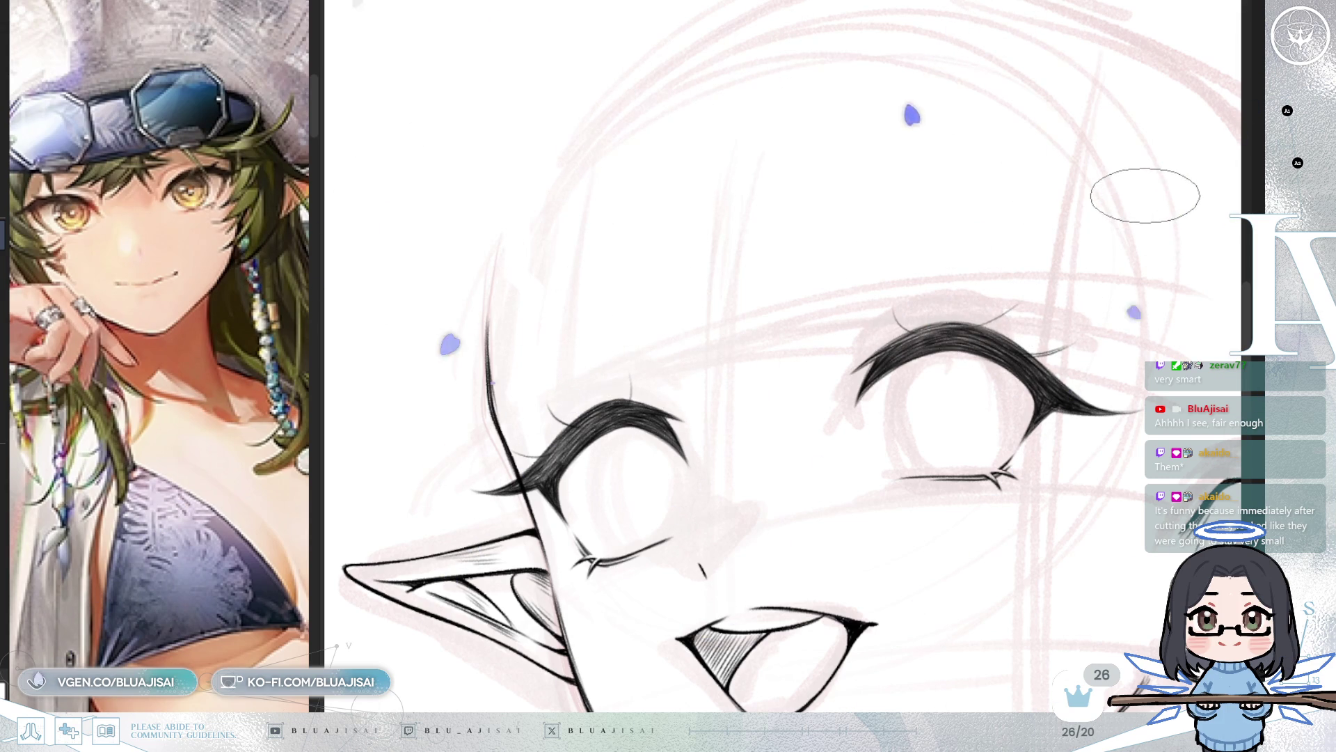
Step: Mirror and re-angle the view around the open eye, and draw a thin flick above its upper lash
{"action": "key", "text": "h"}
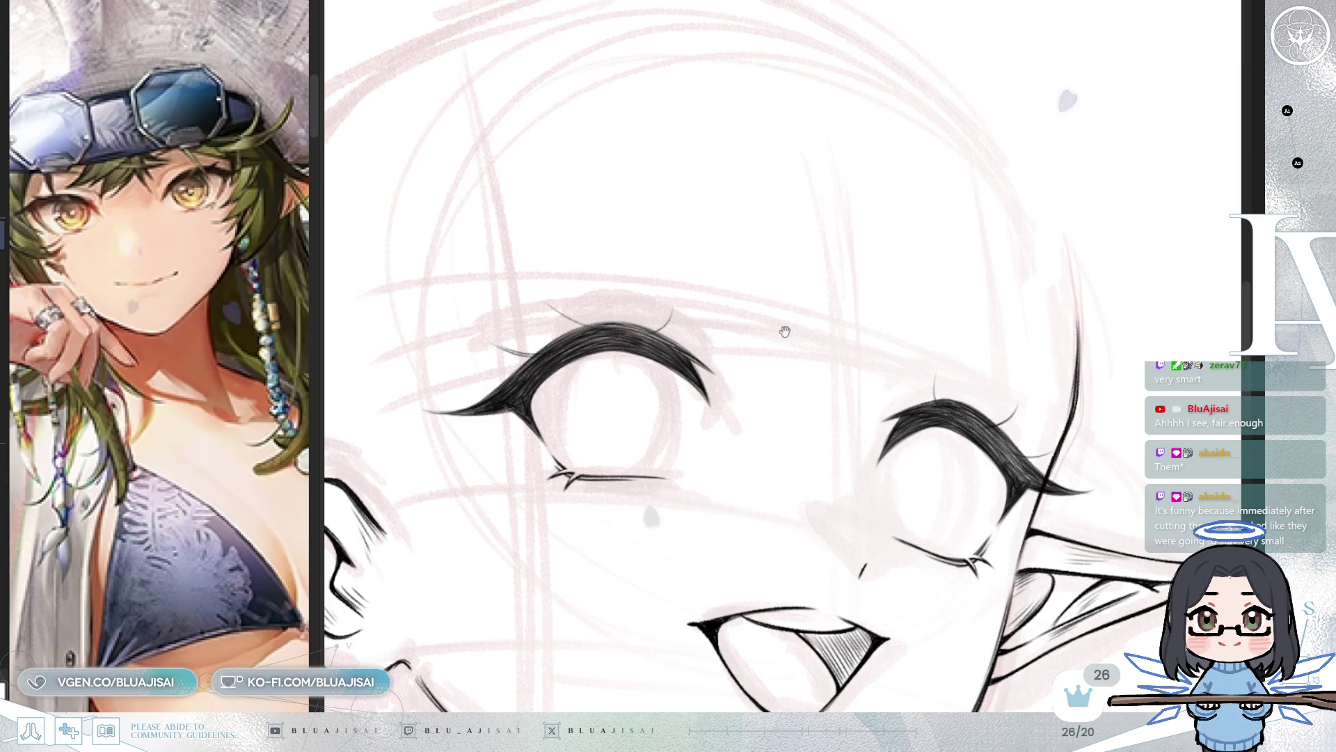
{"action": "scroll", "coordinate": [850, 299], "scroll_direction": "up", "scroll_amount": 3}
{"action": "scroll", "coordinate": [767, 323], "scroll_direction": "up", "scroll_amount": 1}
{"action": "key", "text": "minus"}
{"action": "key", "text": "minus"}
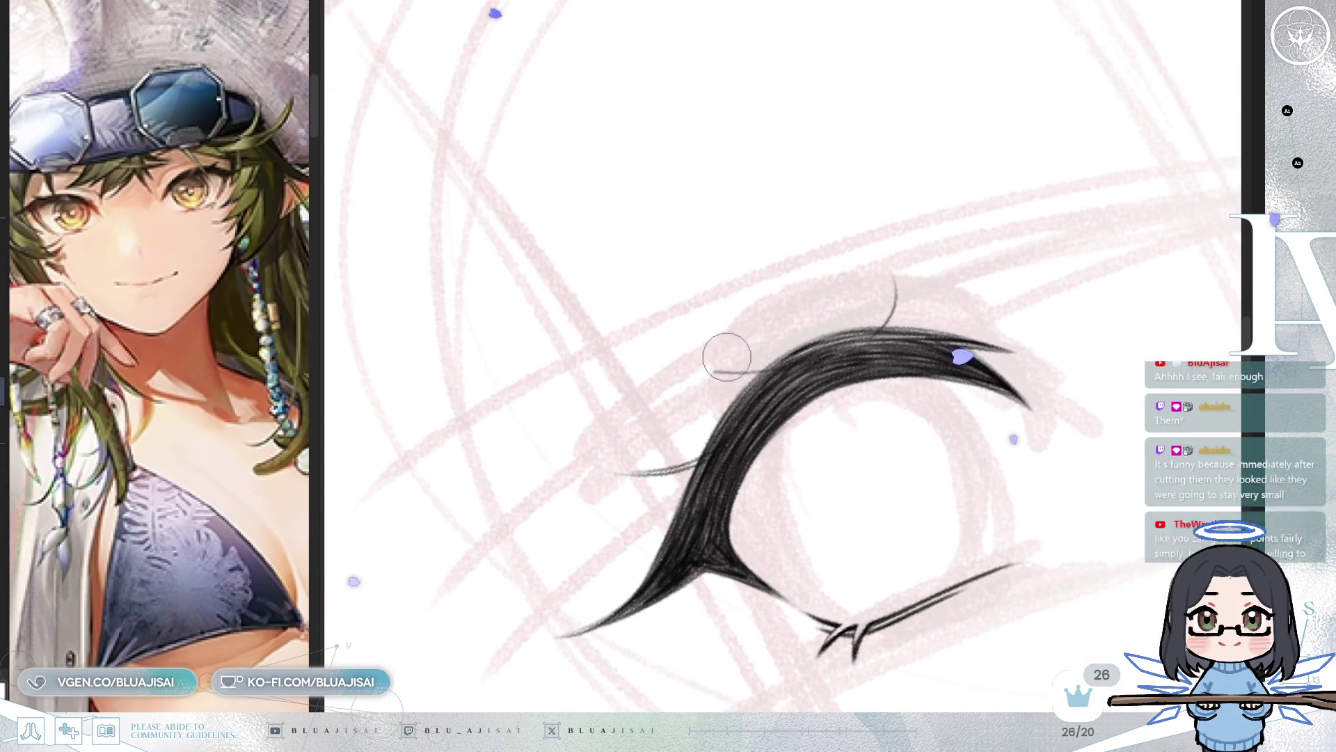
{"action": "mouse_move", "coordinate": [777, 347]}
{"action": "left_mouse_down"}
{"action": "mouse_move", "coordinate": [809, 313]}
{"action": "mouse_move", "coordinate": [746, 439]}
{"action": "left_mouse_up"}
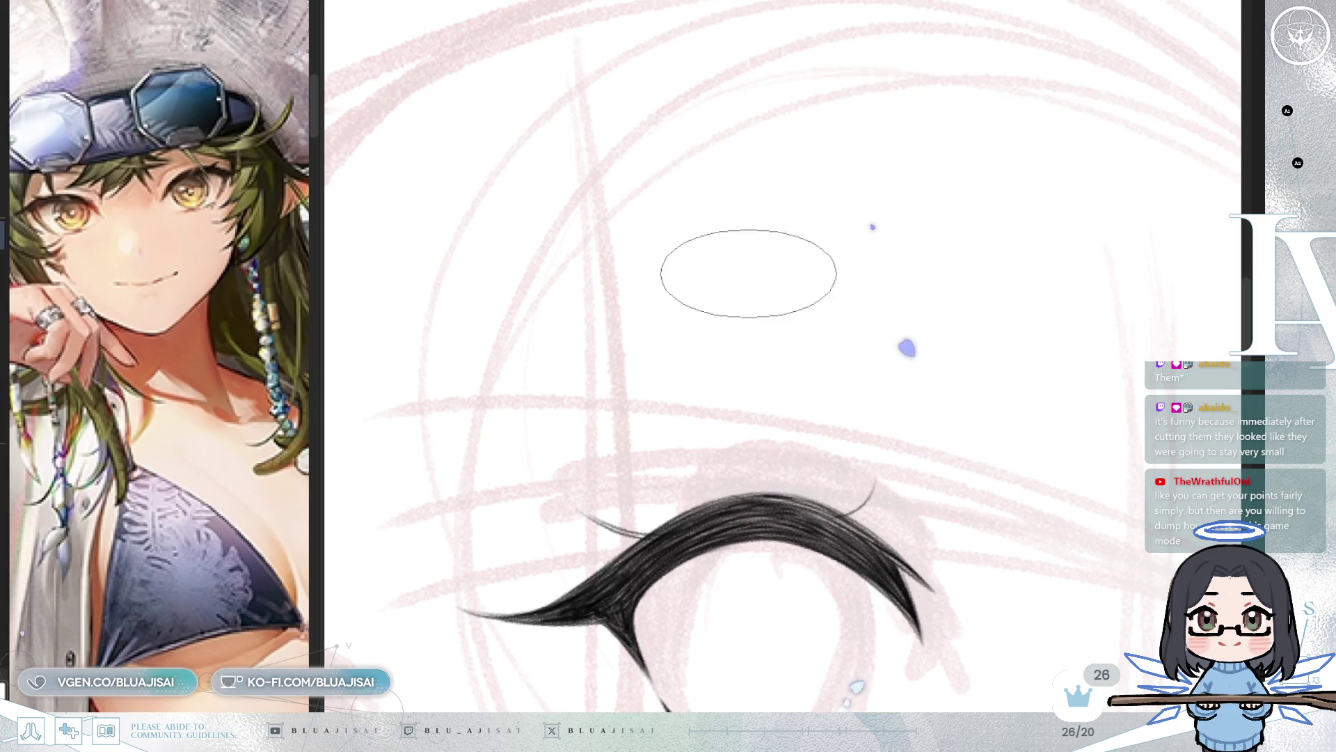
{"action": "left_click_drag", "start_coordinate": [781, 349], "coordinate": [778, 361]}
{"action": "left_click_drag", "start_coordinate": [832, 411], "coordinate": [817, 363]}
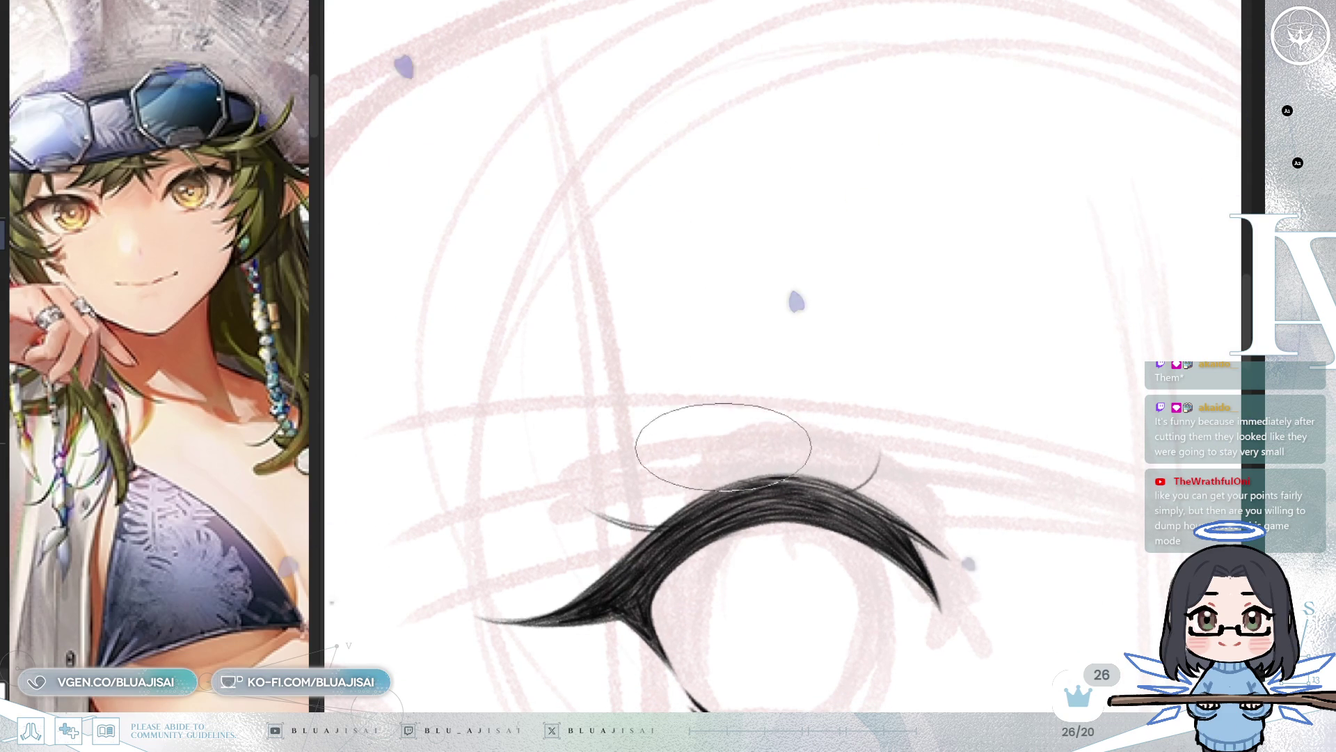
{"action": "left_click_drag", "start_coordinate": [731, 479], "coordinate": [717, 443]}
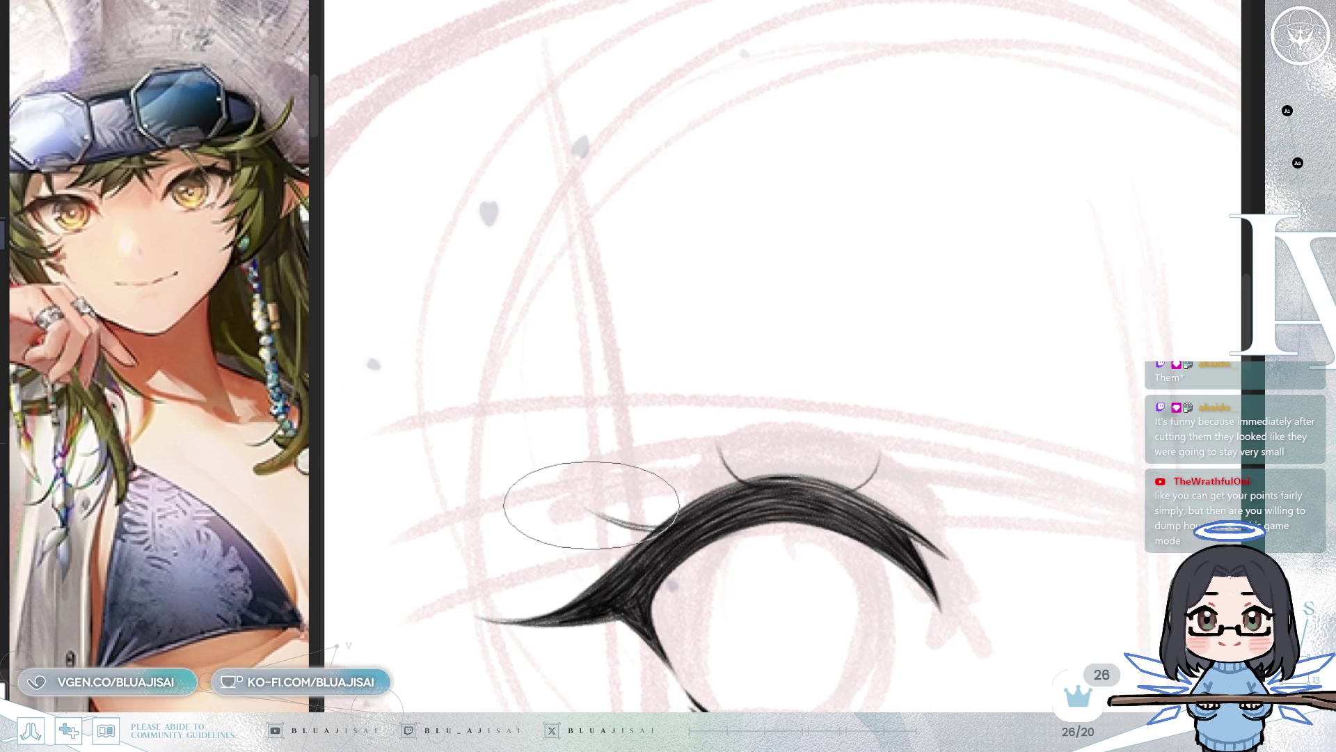
{"action": "scroll", "coordinate": [1074, 306], "scroll_direction": "down", "scroll_amount": 2}
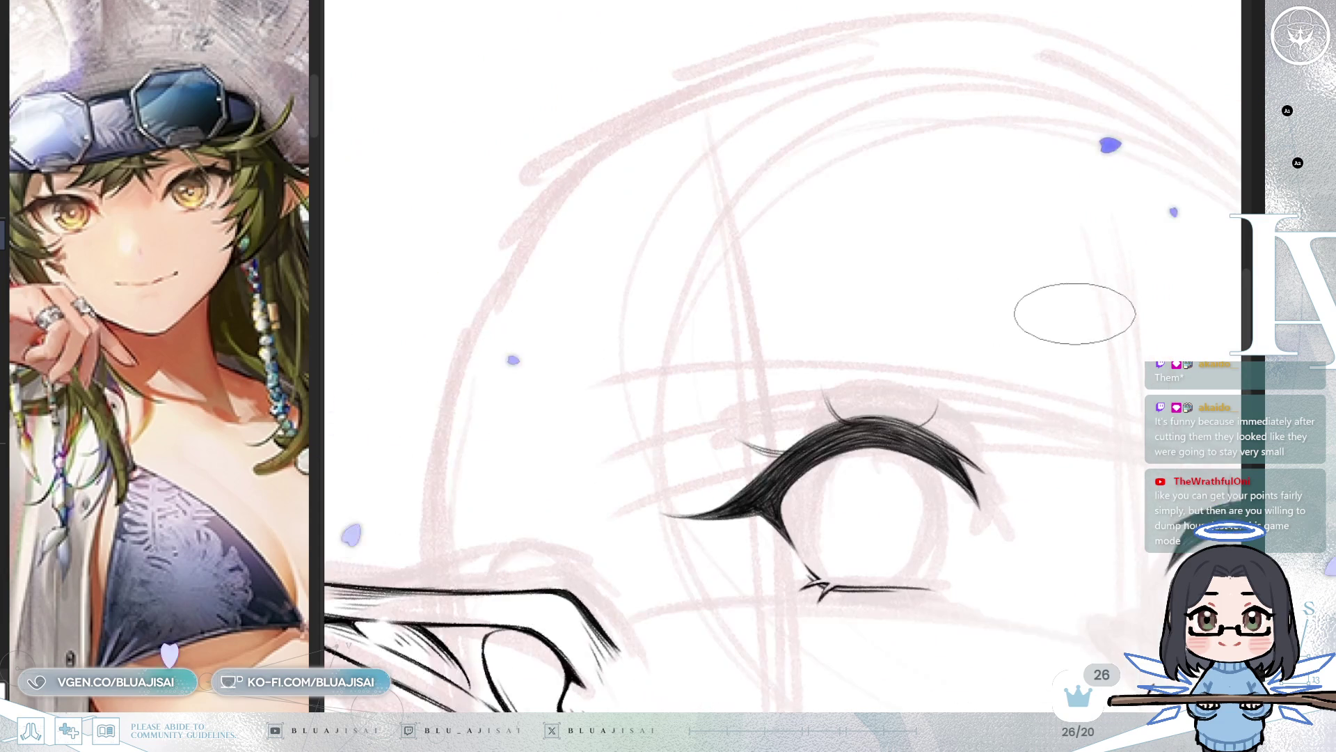
{"action": "scroll", "coordinate": [801, 591], "scroll_direction": "down", "scroll_amount": 3}
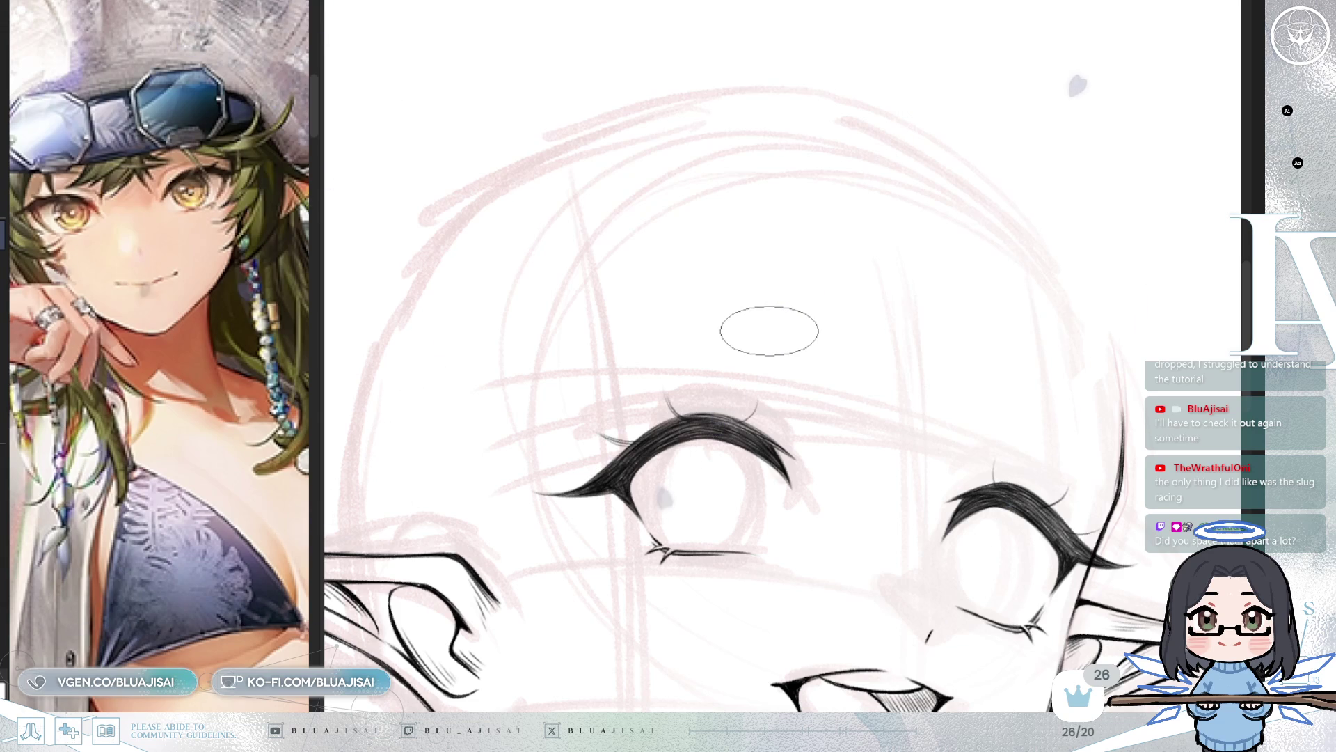
Step: Zoom in on the open eye, mirror the view to check its lash flicks, then zoom back out
{"action": "scroll", "coordinate": [765, 334], "scroll_direction": "up", "scroll_amount": 5}
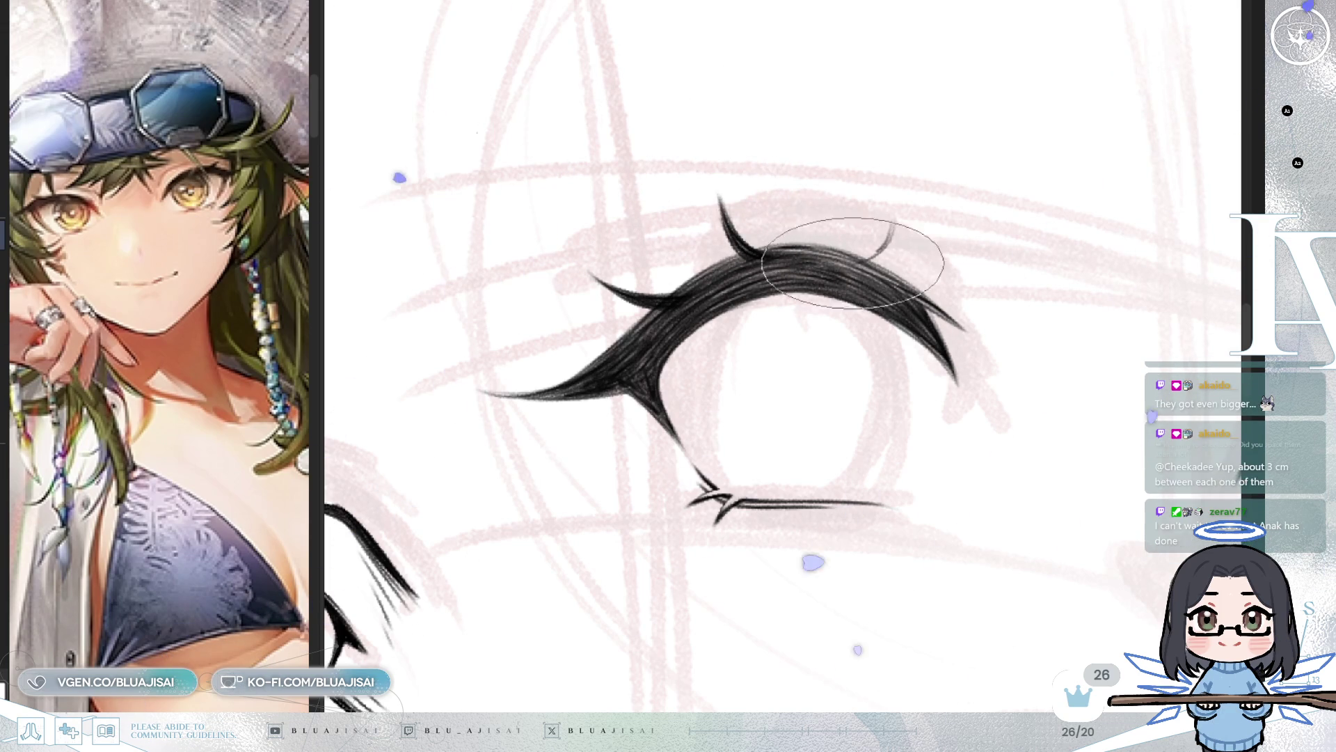
{"action": "key", "text": "m"}
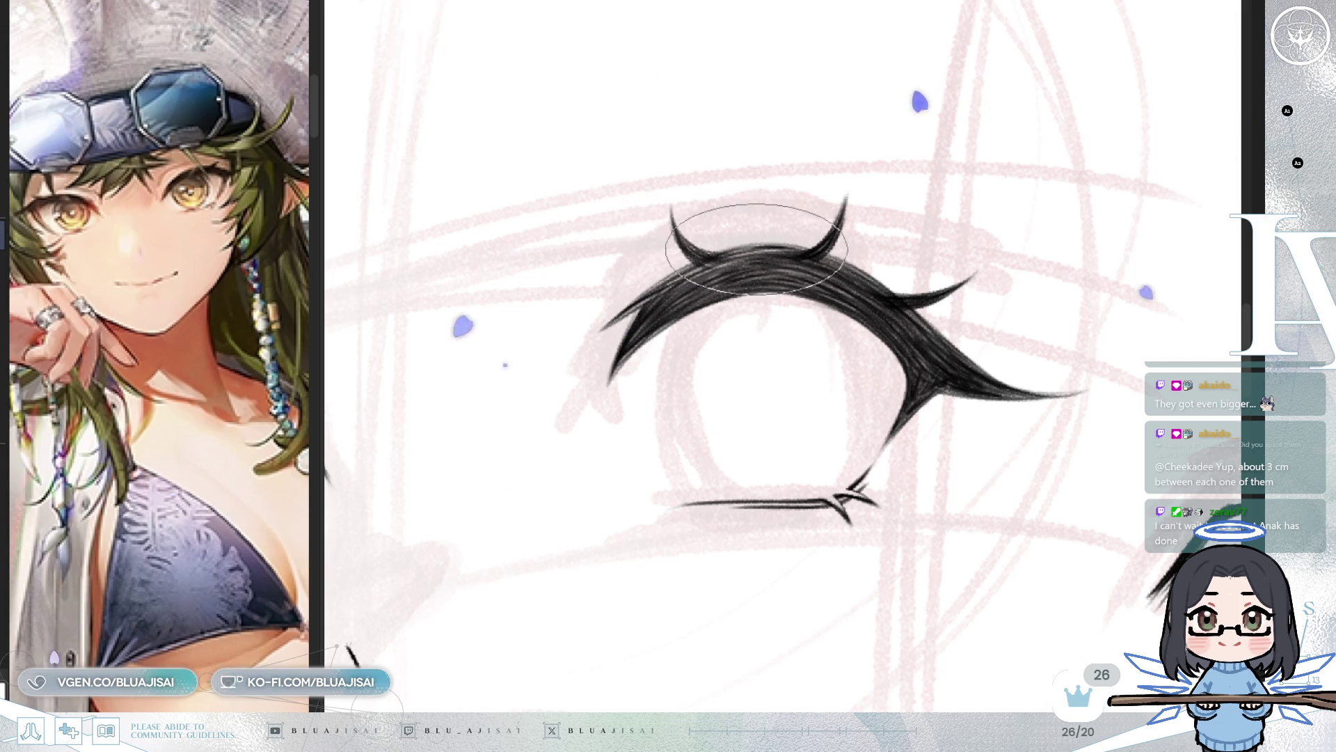
{"action": "scroll", "coordinate": [1026, 223], "scroll_direction": "down", "scroll_amount": 2}
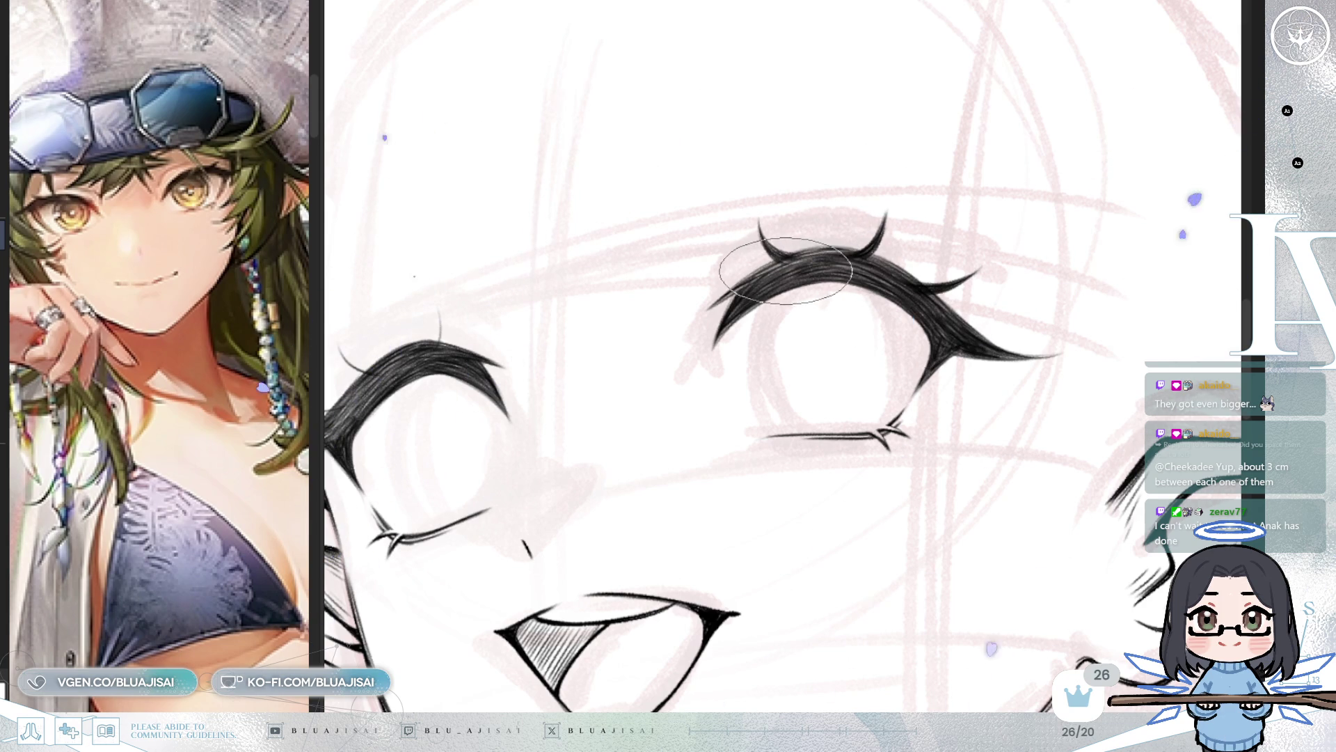
{"action": "scroll", "coordinate": [813, 271], "scroll_direction": "down", "scroll_amount": 3}
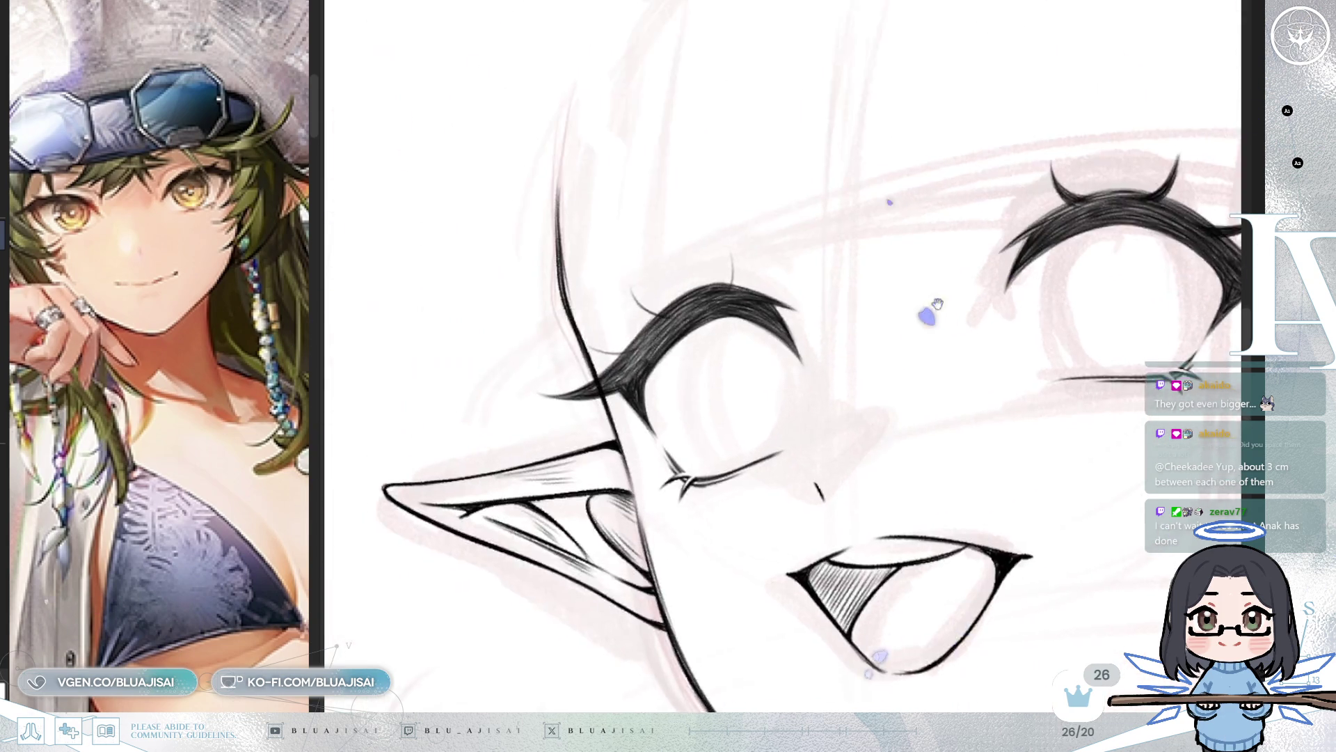
Step: Draw a bold crossed spike flick rising from the winking eye's thick upper lashes, matching the open eye
{"action": "scroll", "coordinate": [650, 310], "scroll_direction": "up", "scroll_amount": 5}
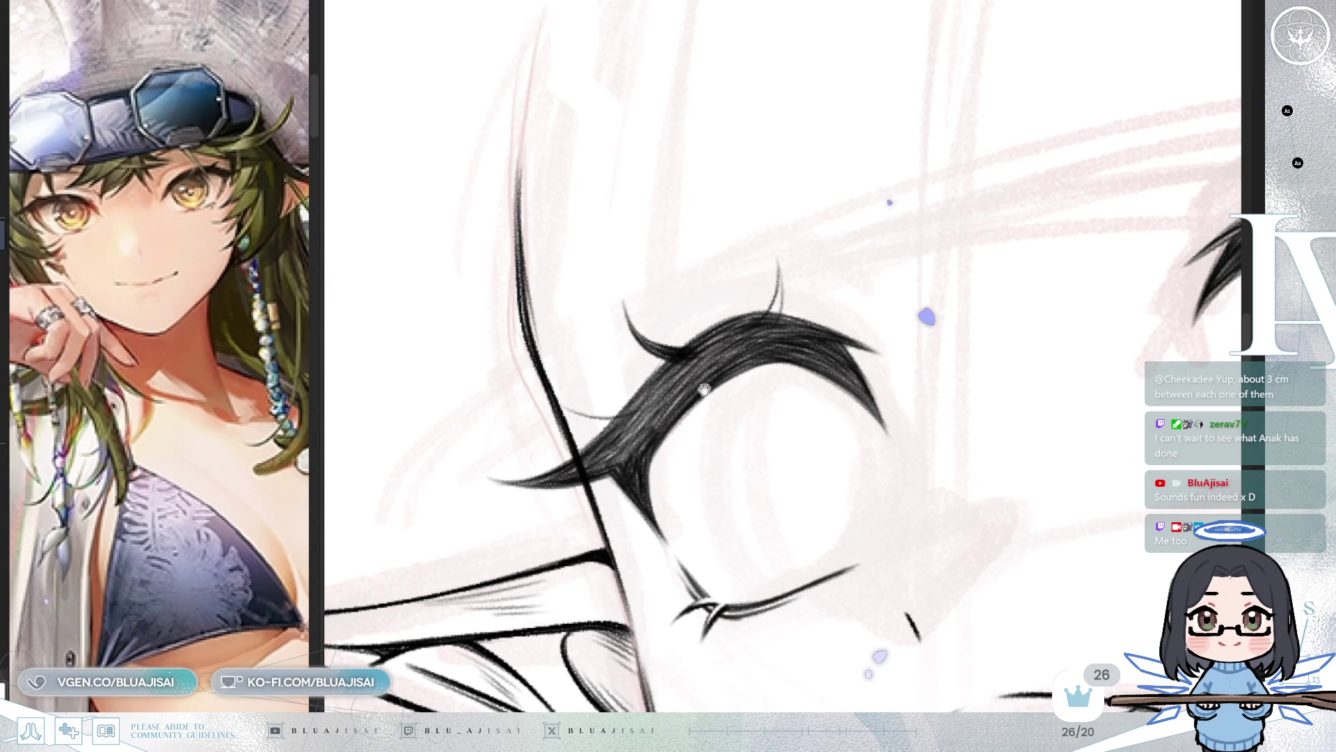
{"action": "left_click_drag", "start_coordinate": [700, 384], "coordinate": [754, 361]}
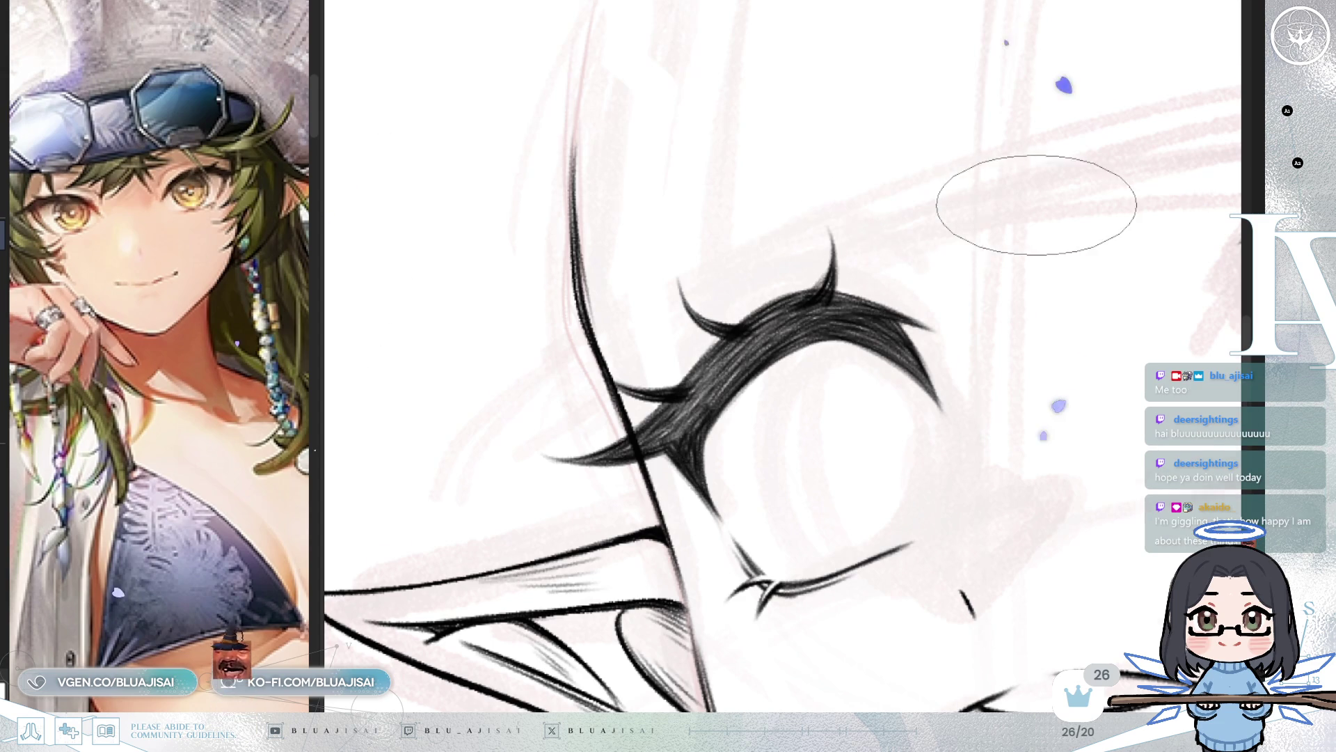
{"action": "scroll", "coordinate": [1029, 203], "scroll_direction": "down", "scroll_amount": 3}
{"action": "scroll", "coordinate": [706, 324], "scroll_direction": "up", "scroll_amount": 3}
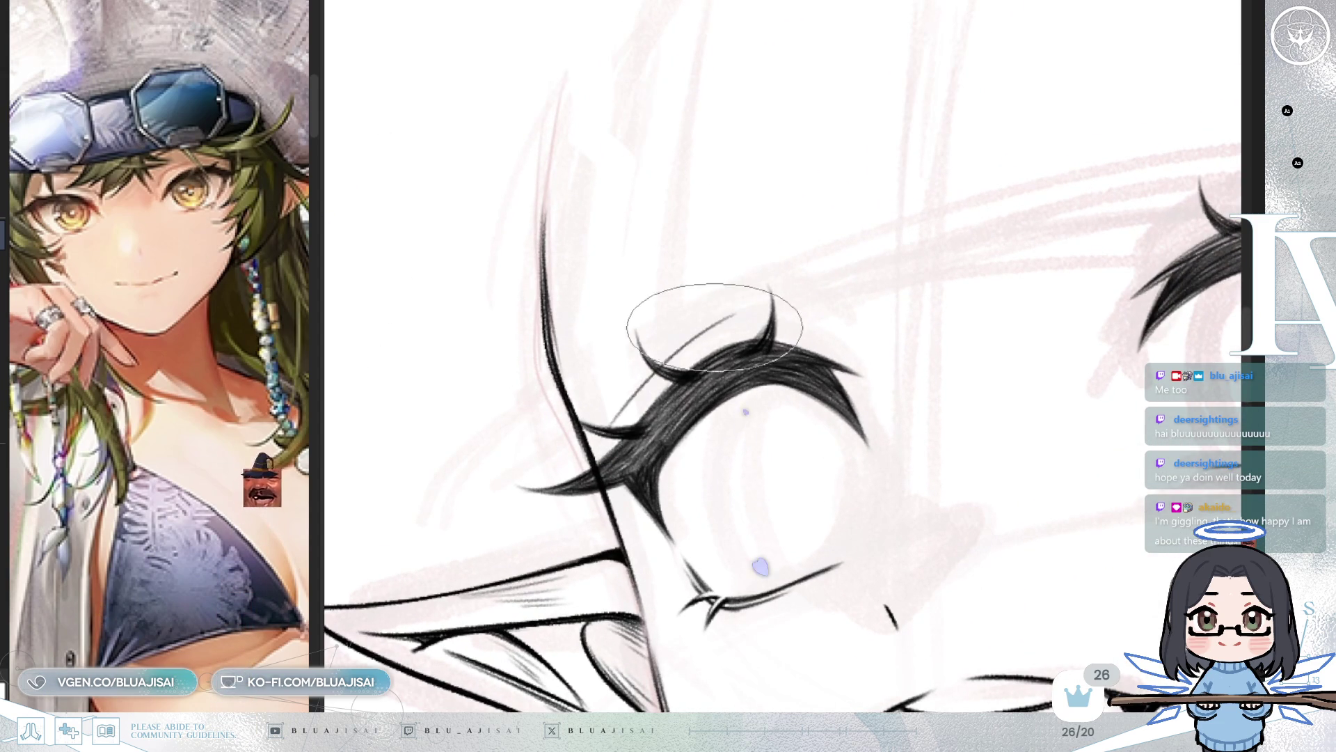
{"action": "left_click_drag", "start_coordinate": [611, 420], "coordinate": [728, 318]}
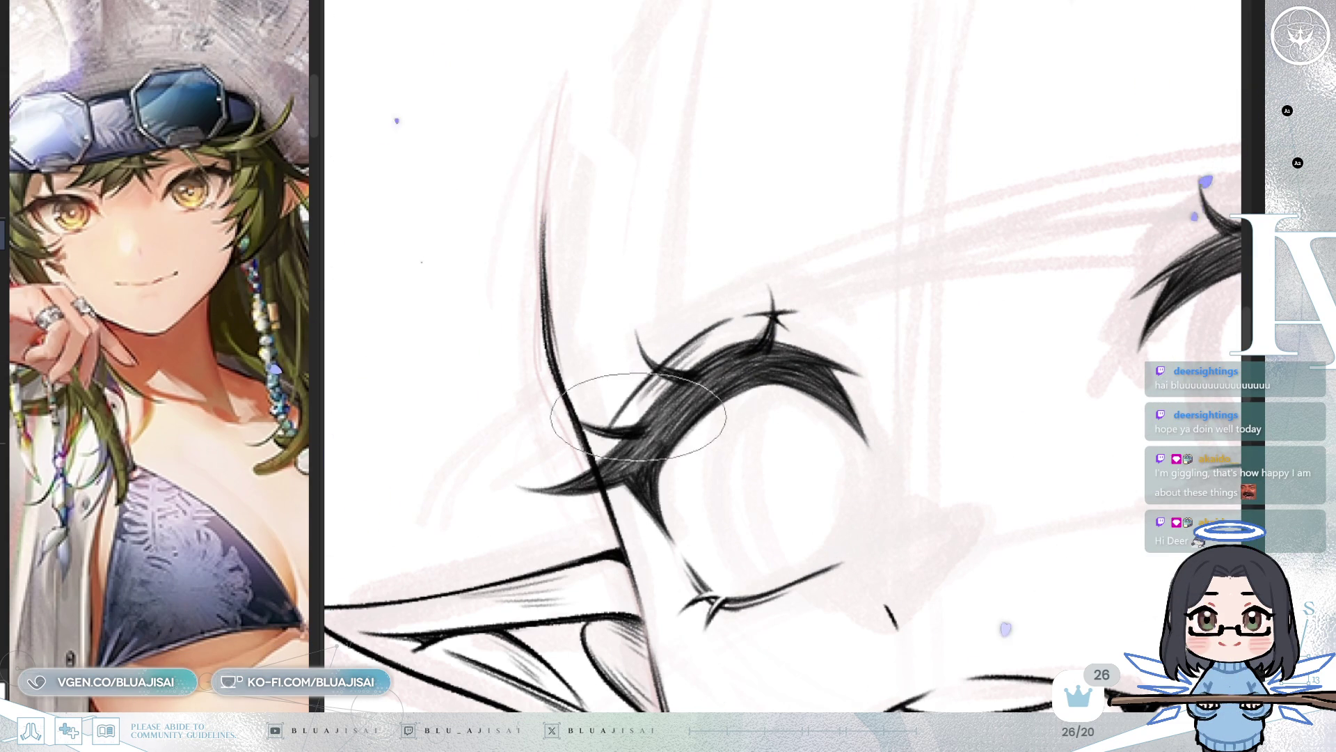
{"action": "scroll", "coordinate": [700, 373], "scroll_direction": "down", "scroll_amount": 5}
{"action": "scroll", "coordinate": [725, 419], "scroll_direction": "down", "scroll_amount": 3}
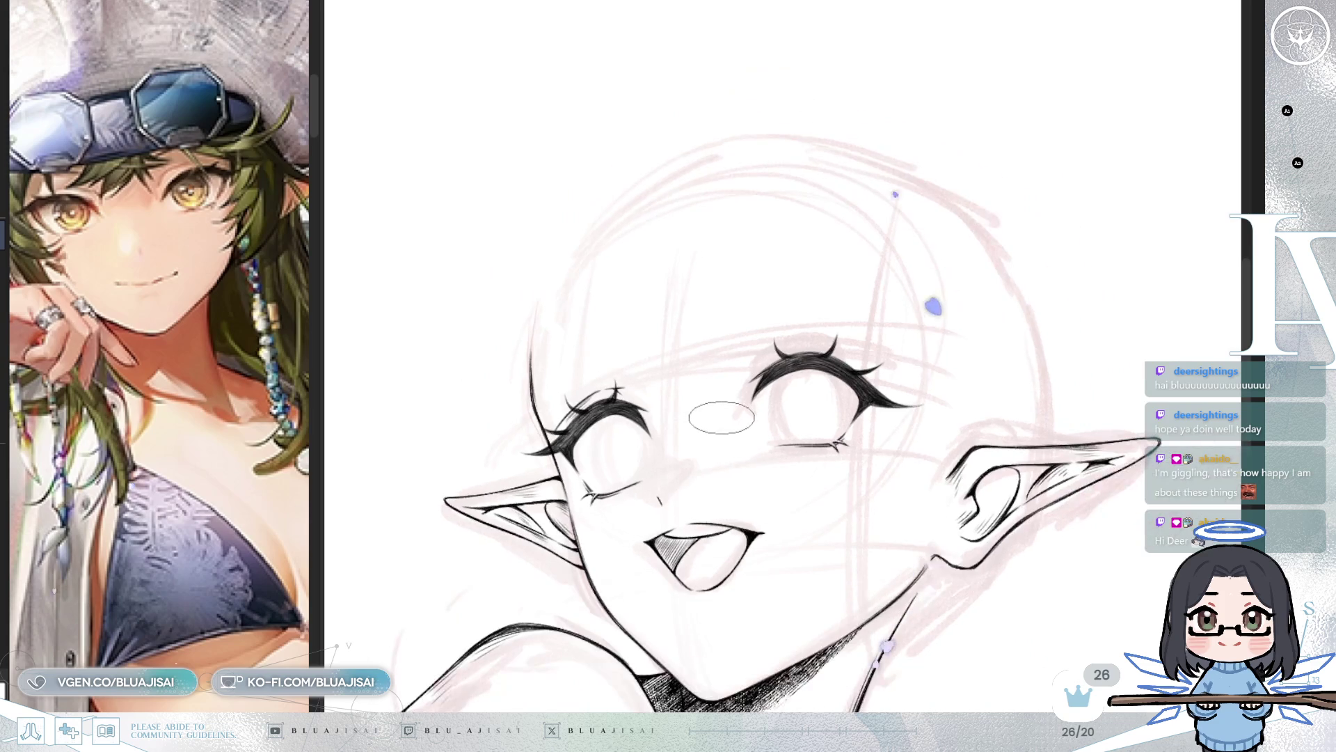
{"action": "scroll", "coordinate": [880, 340], "scroll_direction": "down", "scroll_amount": 2}
{"action": "scroll", "coordinate": [932, 327], "scroll_direction": "up", "scroll_amount": 1}
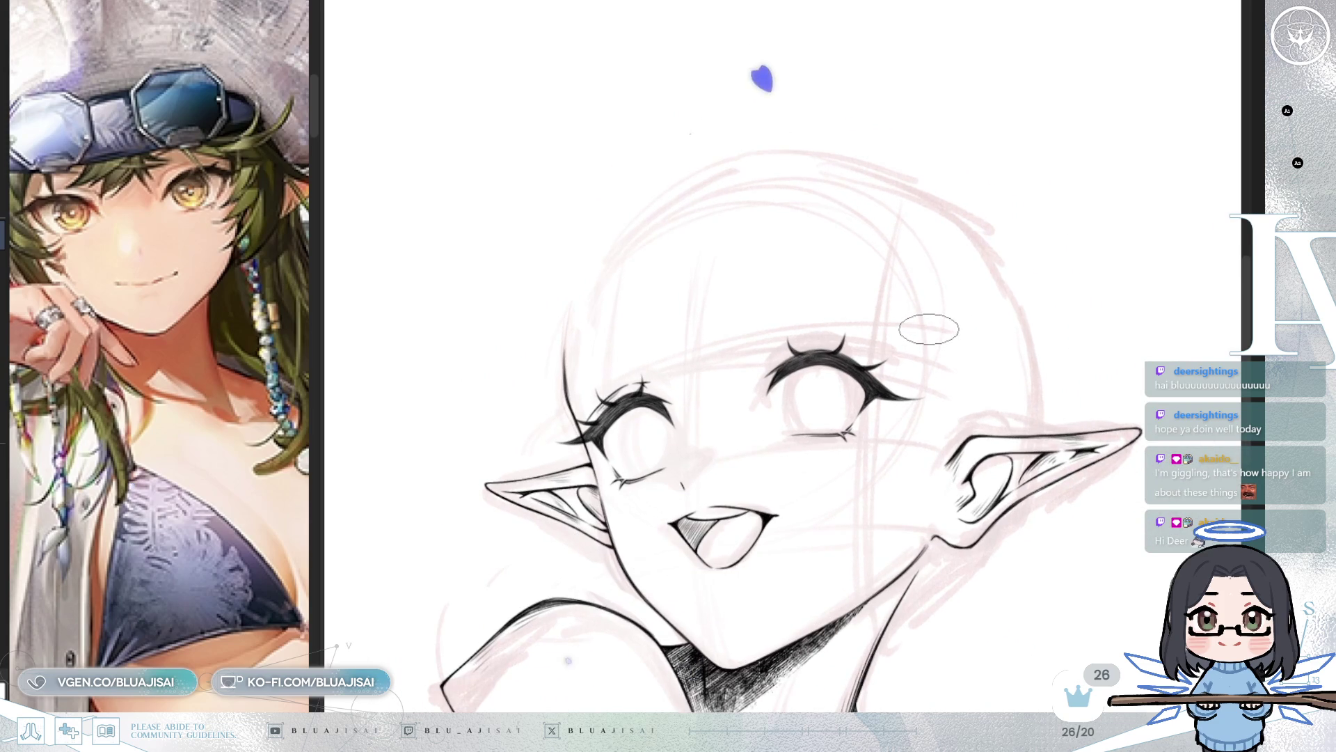
{"action": "key", "text": "m"}
{"action": "scroll", "coordinate": [1011, 284], "scroll_direction": "up", "scroll_amount": 1}
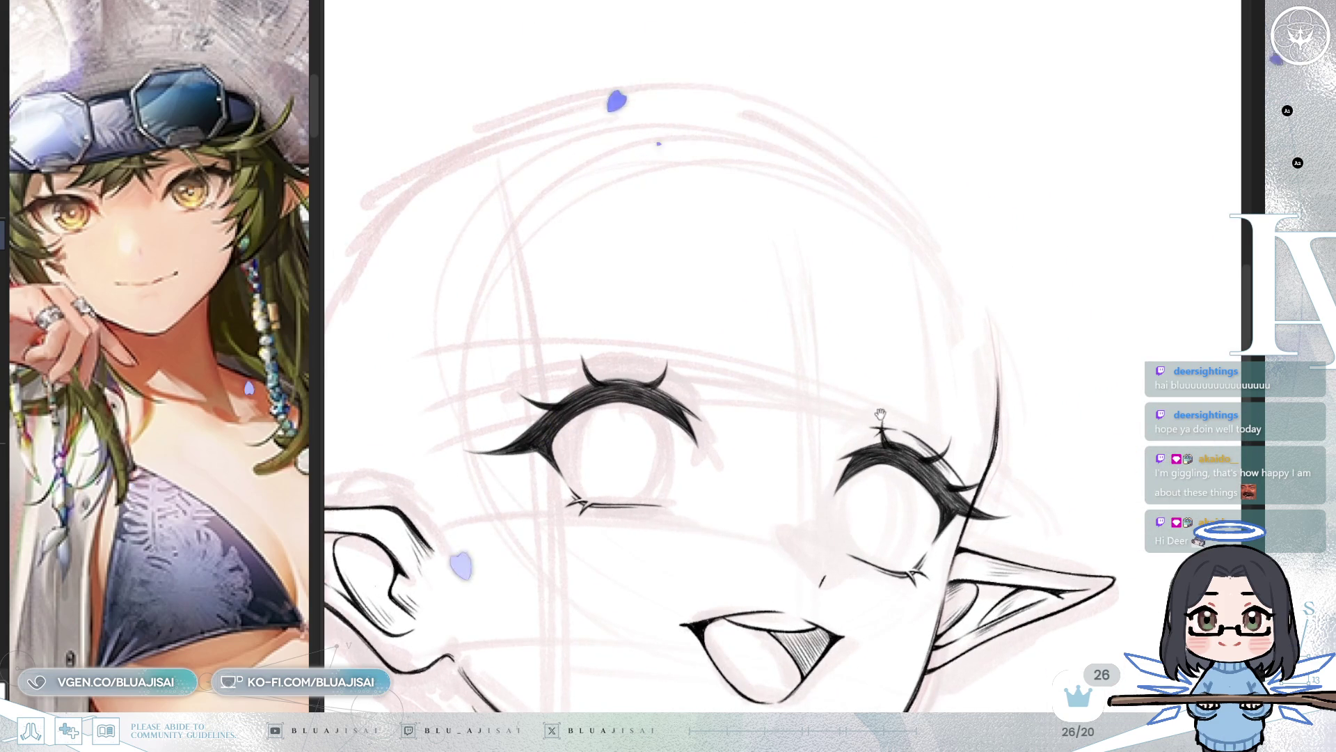
{"action": "scroll", "coordinate": [1002, 286], "scroll_direction": "up", "scroll_amount": 1}
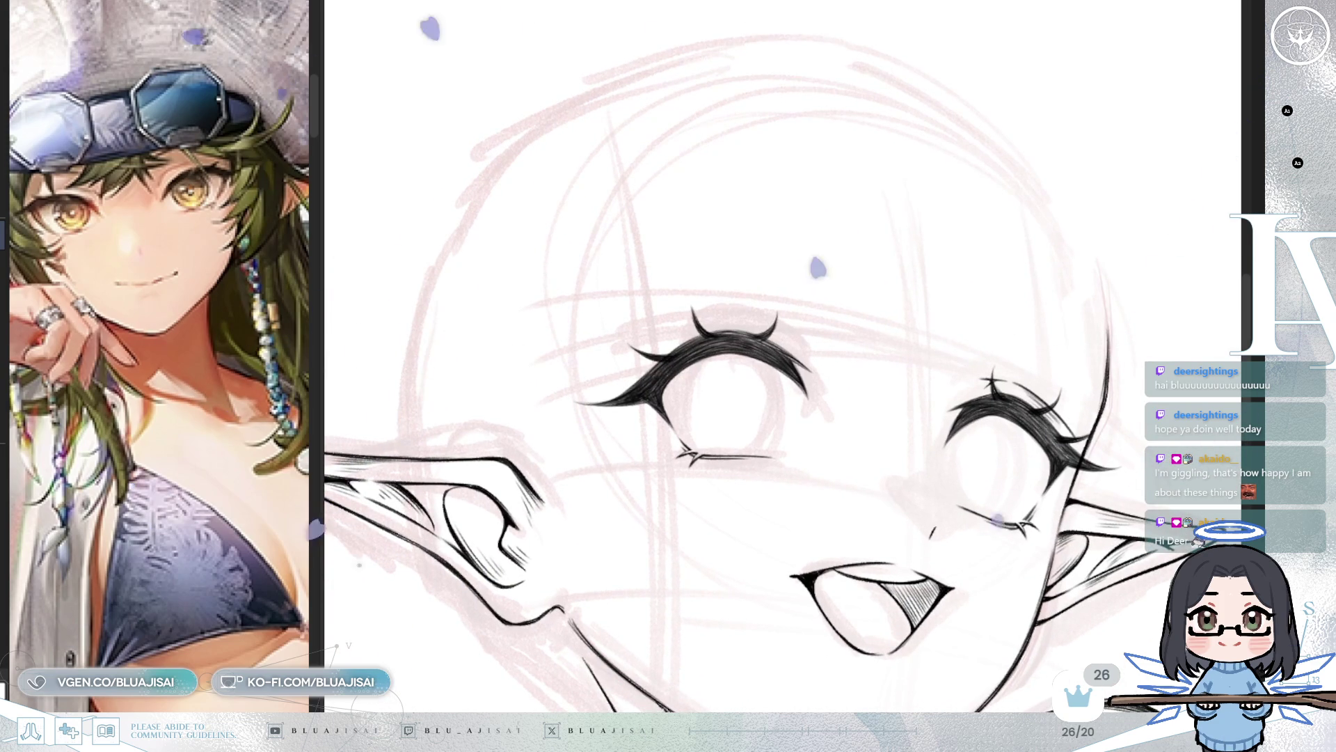
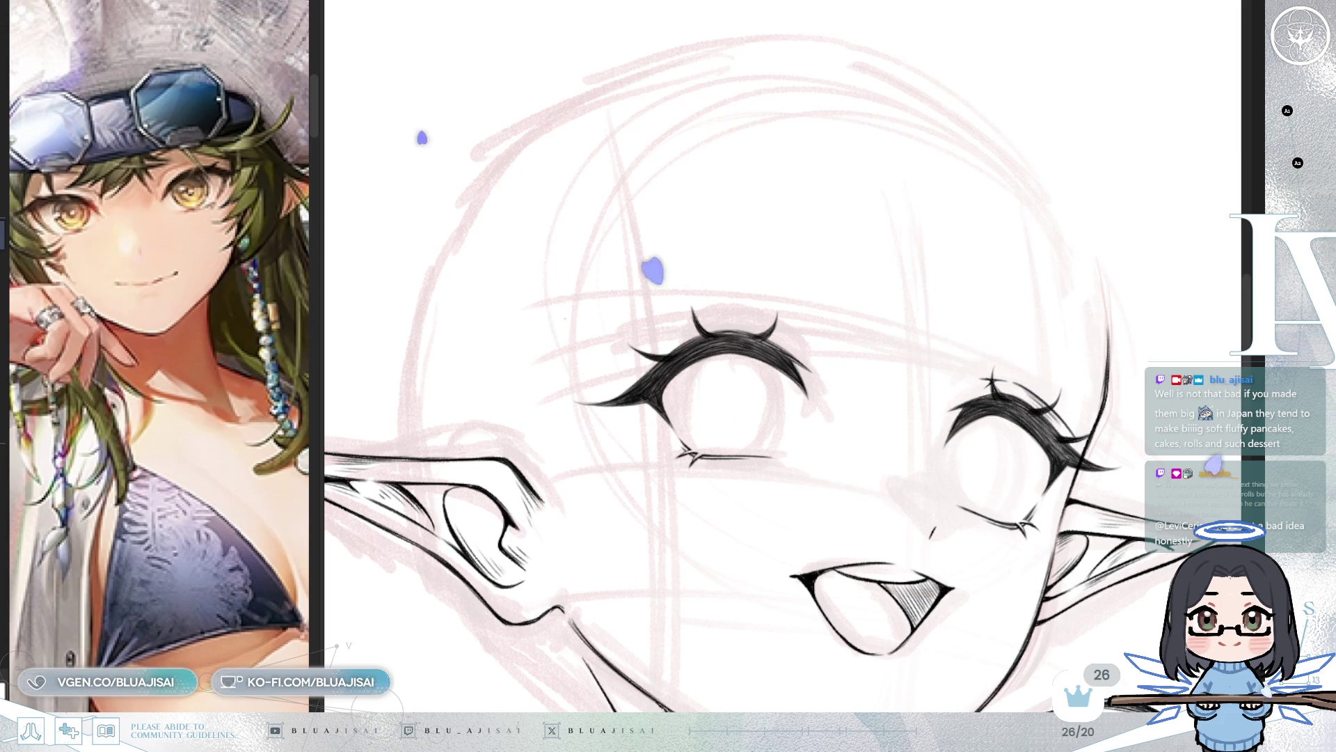
Step: With the canvas tilted and zoomed onto the left eye, ink thin curved accent strokes across the upper lash spikes
{"action": "scroll", "coordinate": [746, 166], "scroll_direction": "up", "scroll_amount": 5}
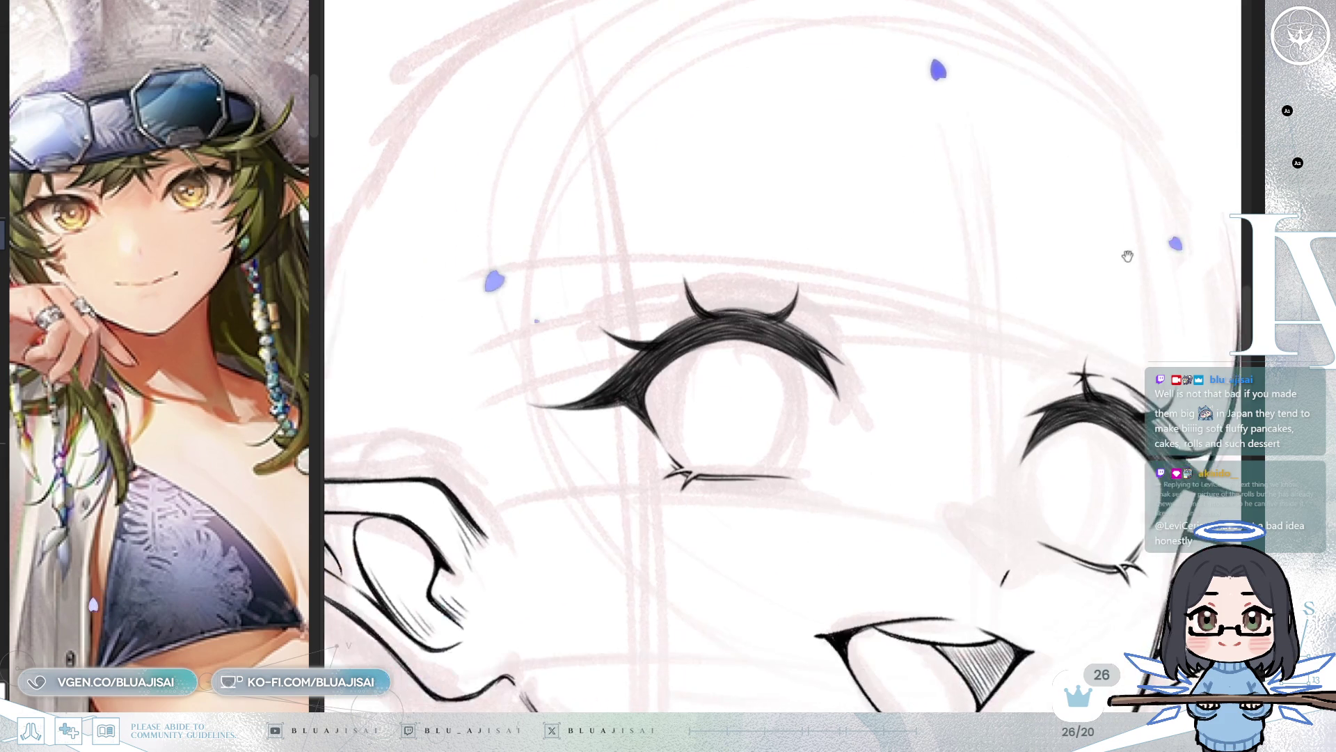
{"action": "mouse_move", "coordinate": [747, 165]}
{"action": "left_mouse_down"}
{"action": "mouse_move", "coordinate": [716, 283]}
{"action": "mouse_move", "coordinate": [760, 269]}
{"action": "mouse_move", "coordinate": [814, 287]}
{"action": "left_mouse_up"}
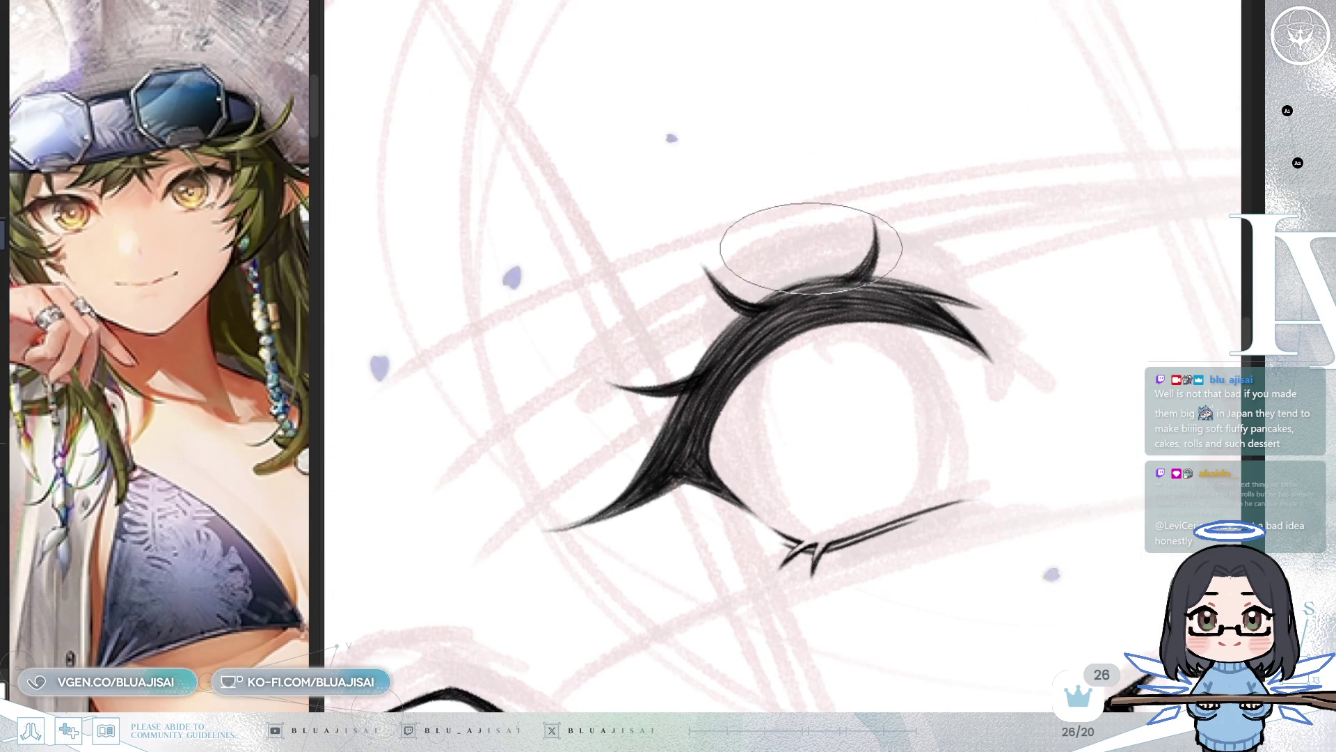
{"action": "left_click_drag", "start_coordinate": [657, 397], "coordinate": [813, 246]}
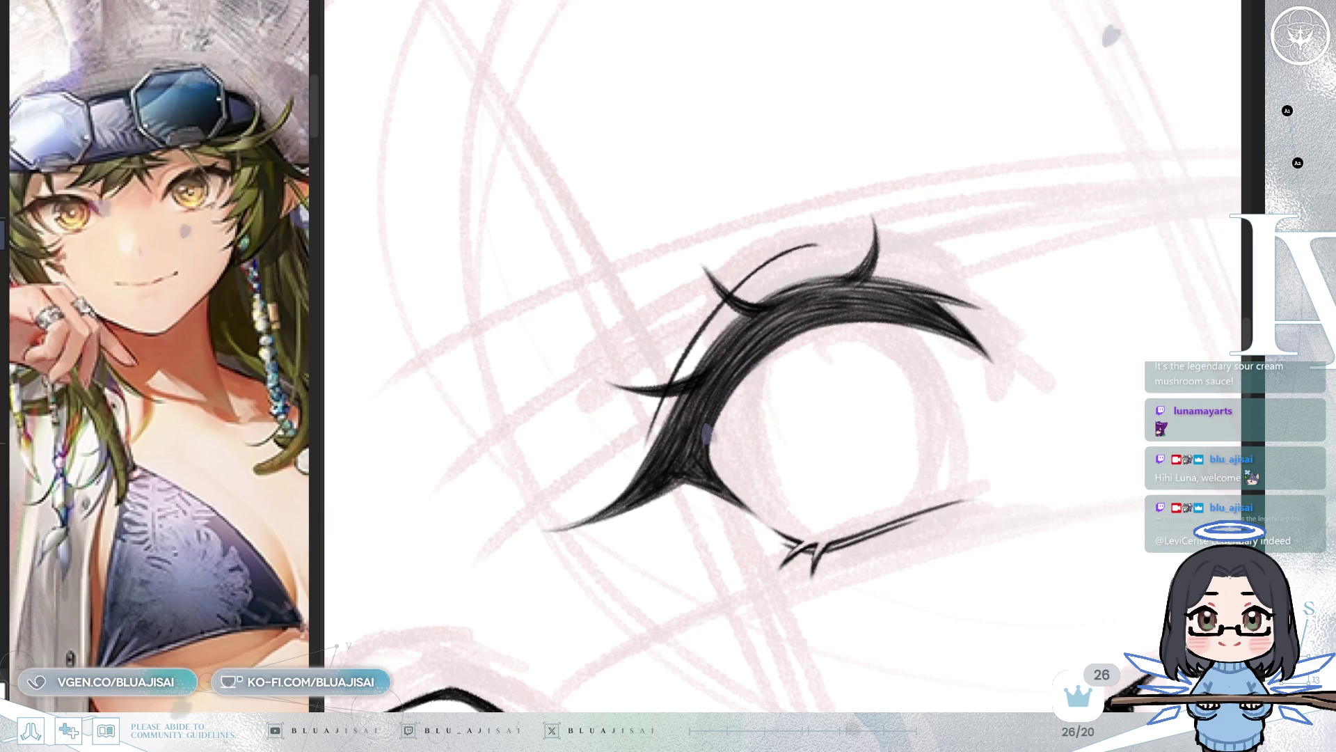
{"action": "key", "text": "ctrl+plus"}
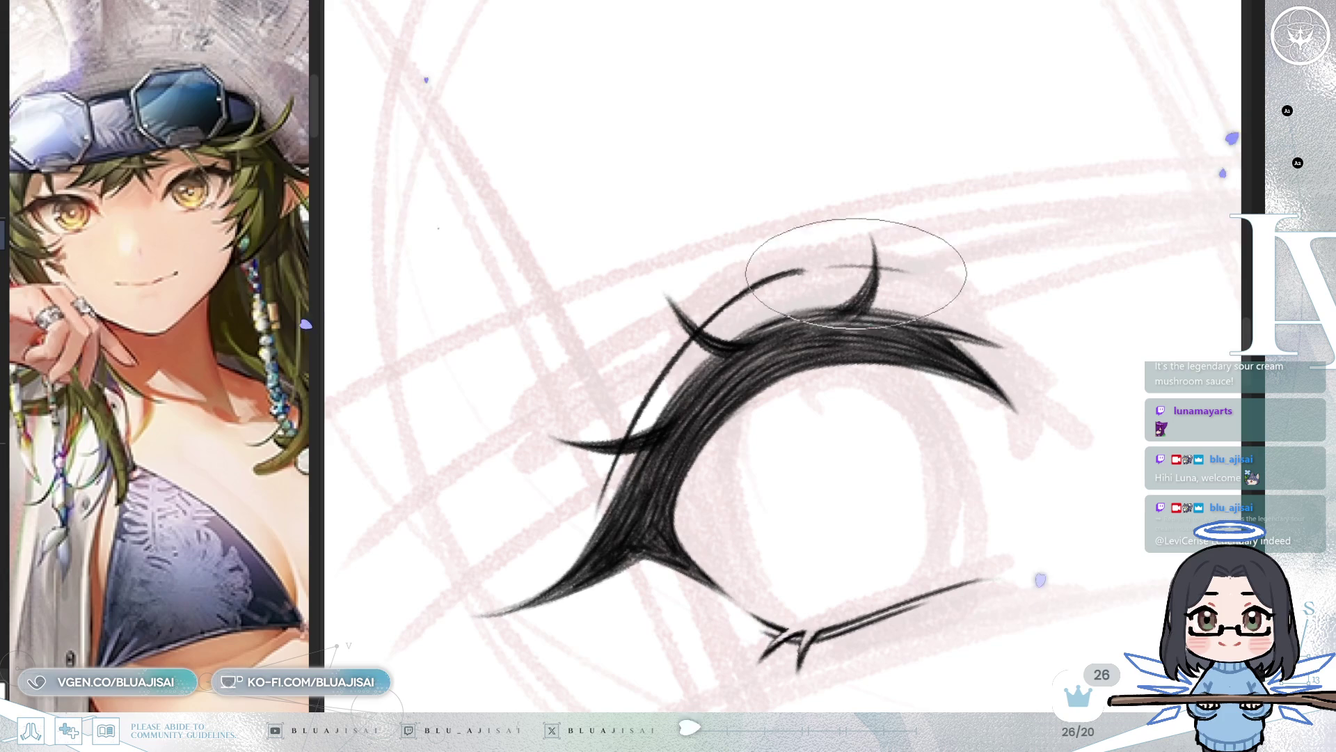
{"action": "left_click_drag", "start_coordinate": [828, 268], "coordinate": [908, 273]}
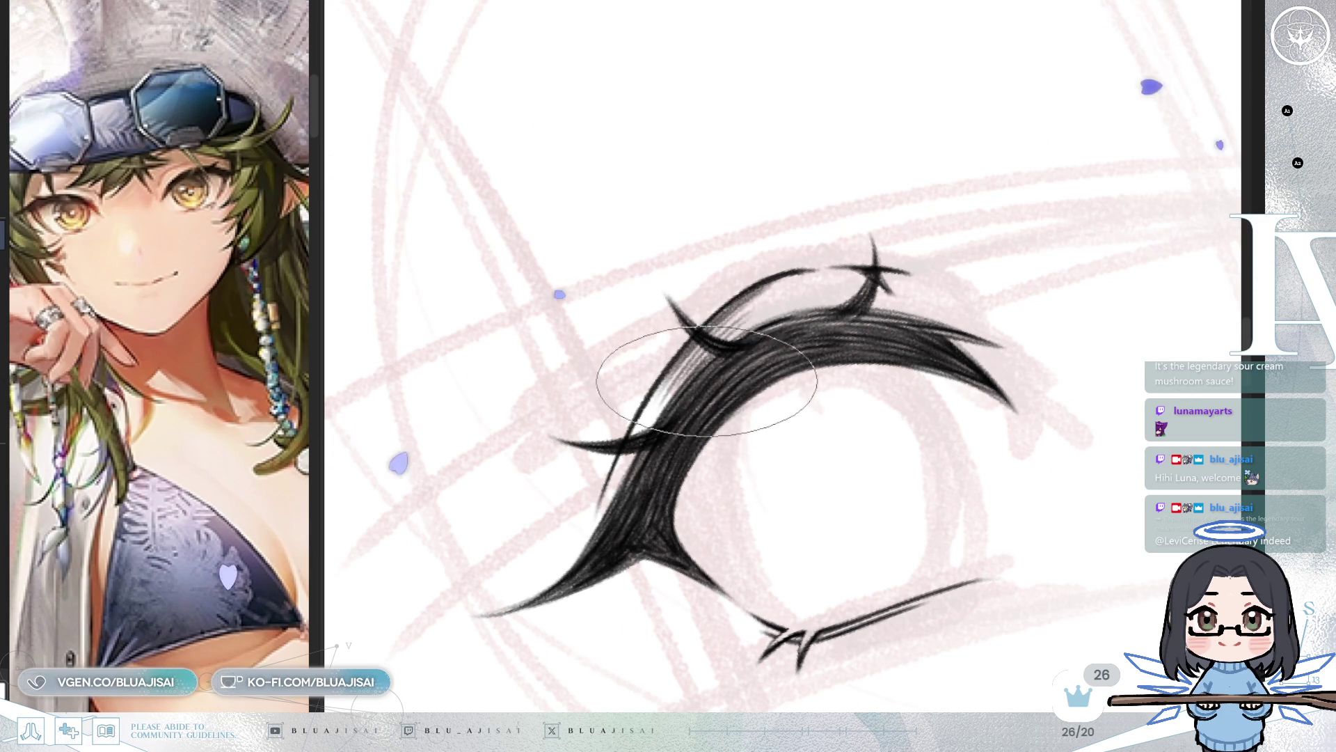
{"action": "scroll", "coordinate": [815, 352], "scroll_direction": "down", "scroll_amount": 5}
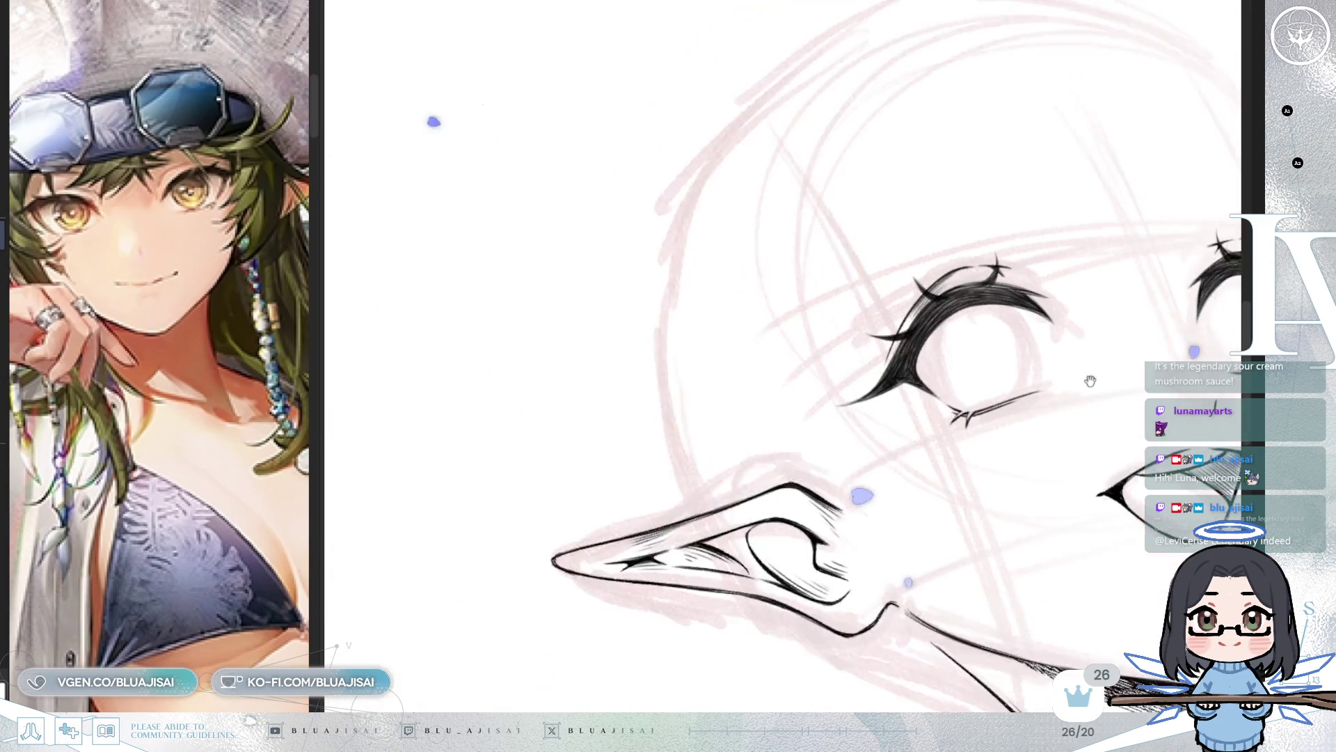
Step: Flip the canvas view horizontally, zoom in on the upper eyelash, and enlarge the brush one step
{"action": "scroll", "coordinate": [1098, 353], "scroll_direction": "down", "scroll_amount": 5}
{"action": "key", "text": "h"}
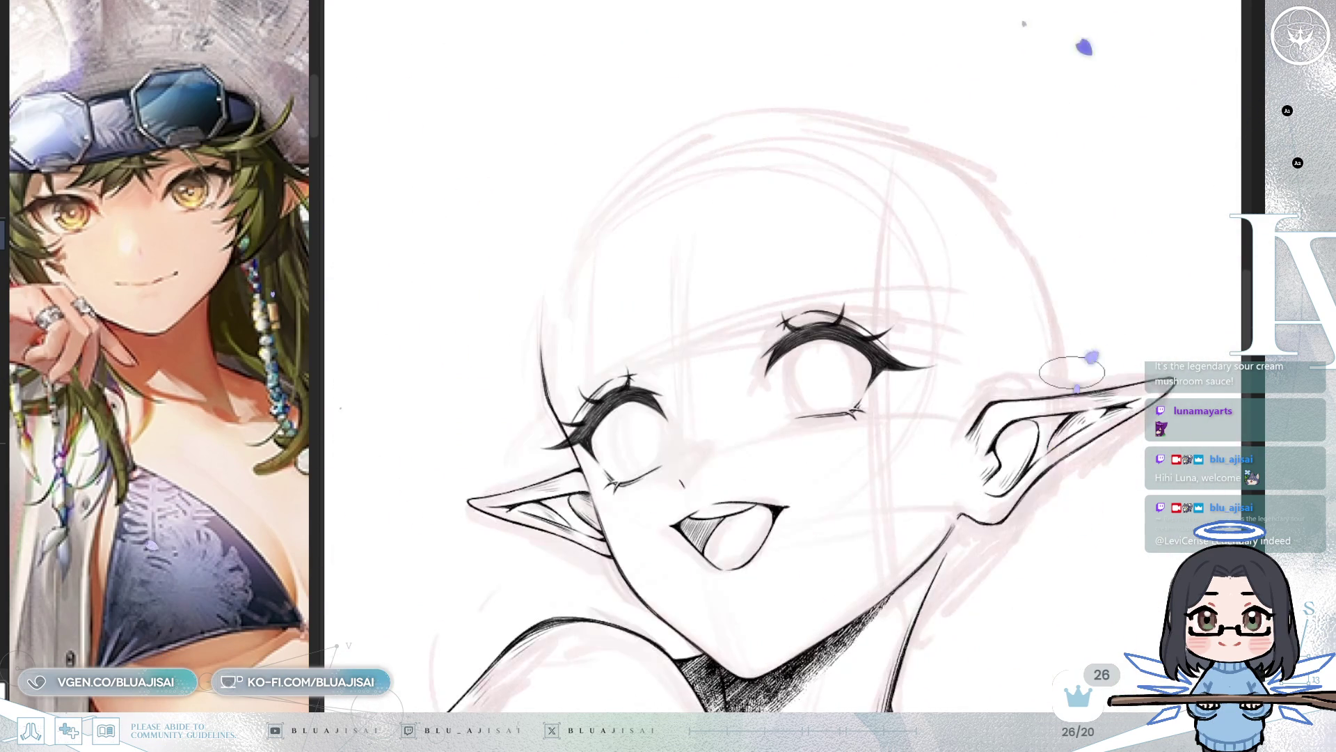
{"action": "scroll", "coordinate": [1069, 374], "scroll_direction": "up", "scroll_amount": 2}
{"action": "scroll", "coordinate": [780, 373], "scroll_direction": "up", "scroll_amount": 5}
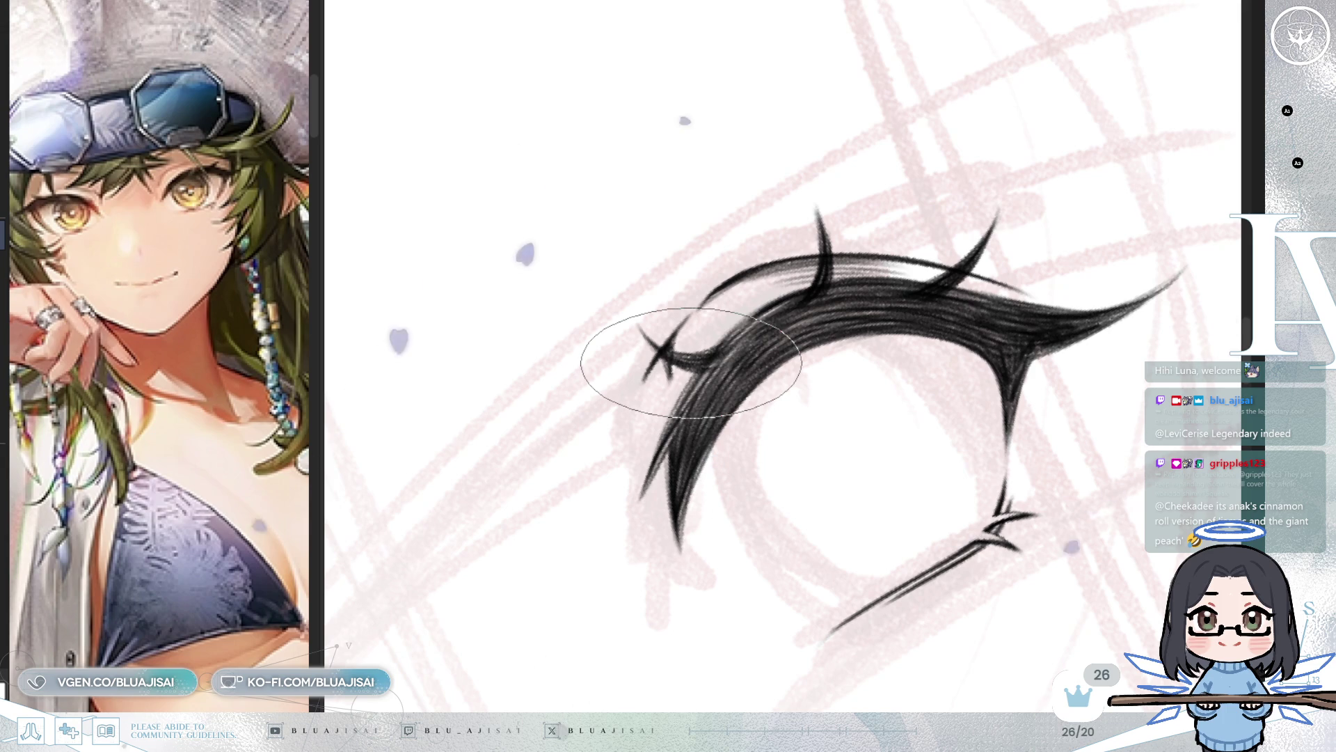
{"action": "mouse_move", "coordinate": [615, 361]}
{"action": "left_mouse_down"}
{"action": "mouse_move", "coordinate": [644, 299]}
{"action": "mouse_move", "coordinate": [611, 334]}
{"action": "left_mouse_up"}
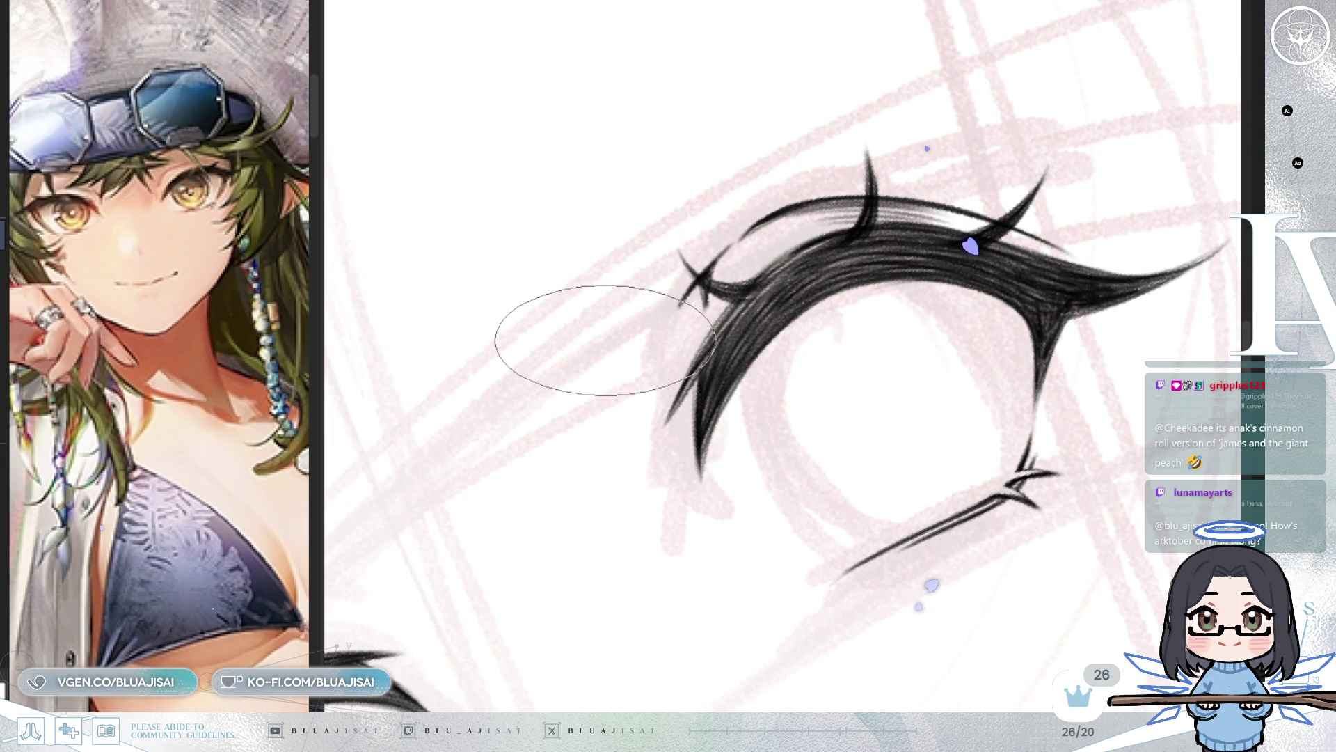
{"action": "mouse_move", "coordinate": [604, 342]}
{"action": "left_mouse_down"}
{"action": "mouse_move", "coordinate": [566, 343]}
{"action": "mouse_move", "coordinate": [775, 194]}
{"action": "left_mouse_up"}
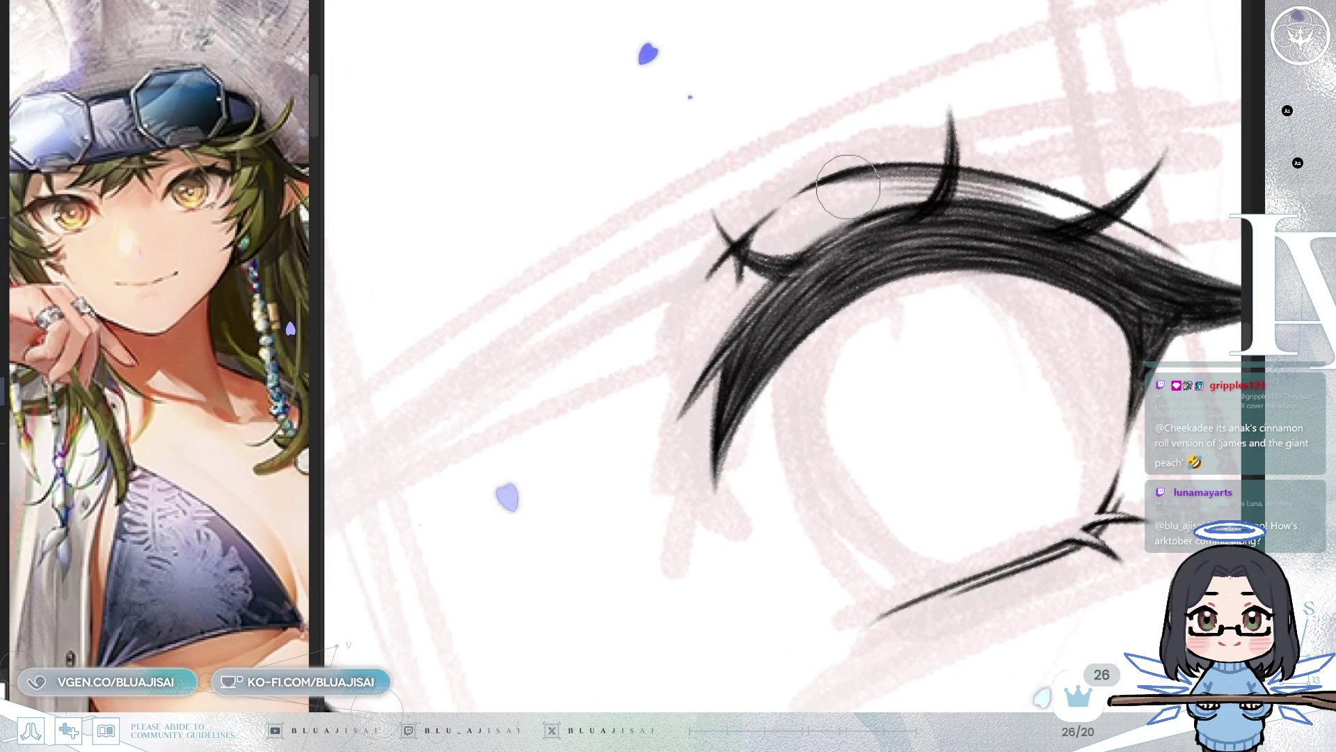
{"action": "key", "text": "bracketright"}
{"action": "key", "text": "bracketright"}
{"action": "key", "text": "bracketright"}
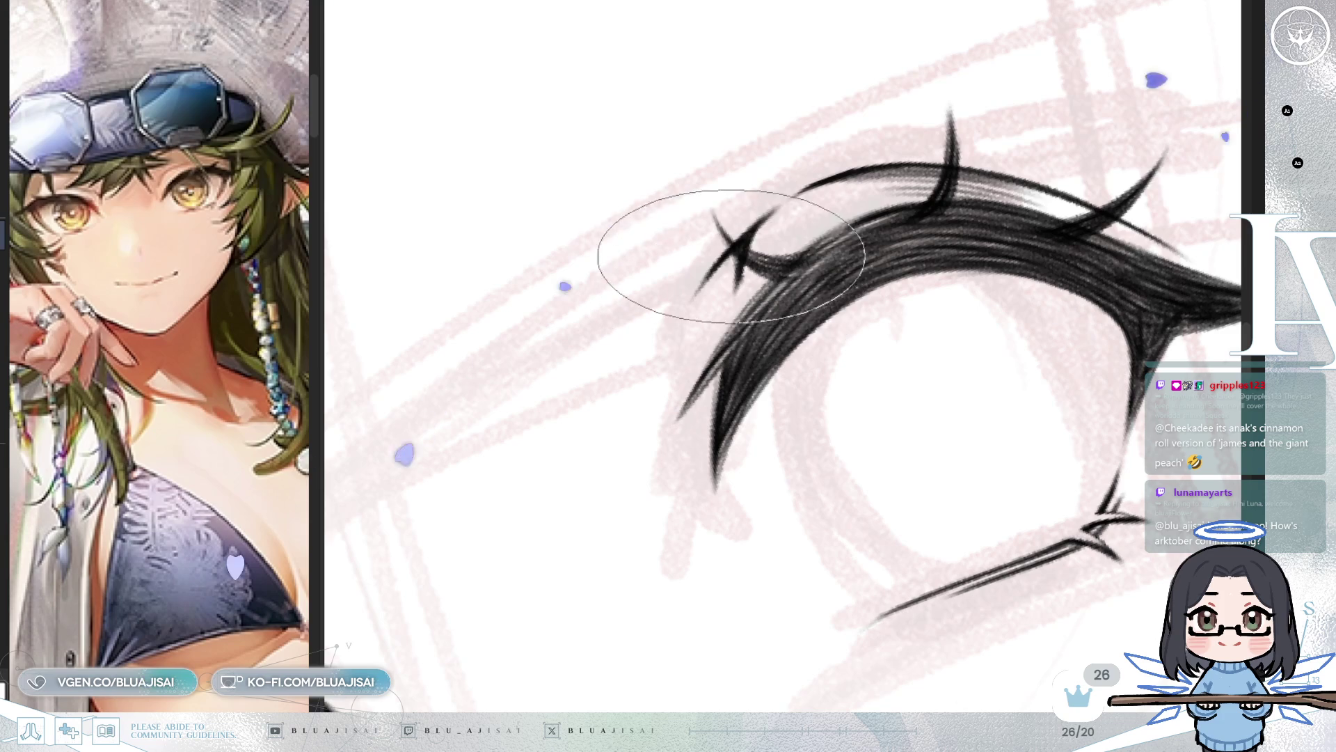
{"action": "scroll", "coordinate": [643, 341], "scroll_direction": "down", "scroll_amount": 2}
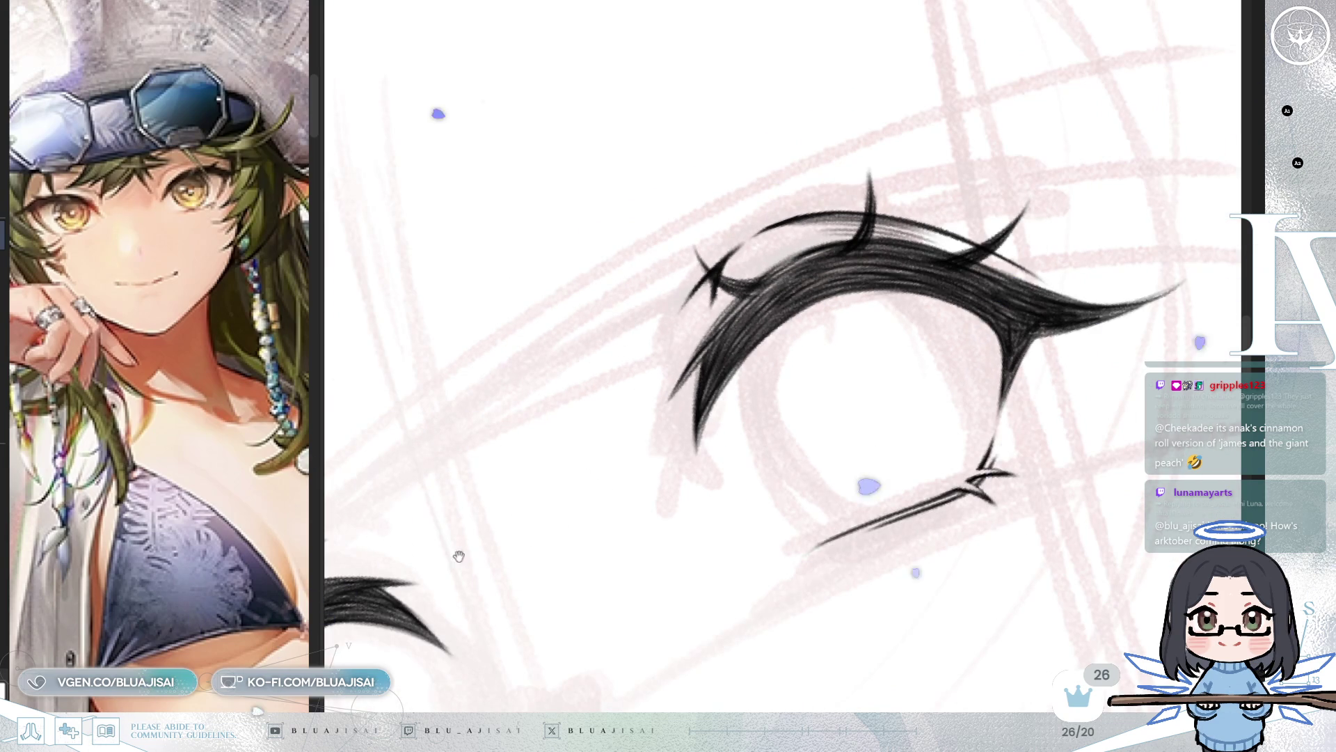
Step: Extend and darken the X spike's upper-right arm, then zoom out to view the whole bust
{"action": "scroll", "coordinate": [457, 549], "scroll_direction": "up", "scroll_amount": 5}
{"action": "left_click_drag", "start_coordinate": [731, 249], "coordinate": [801, 221]}
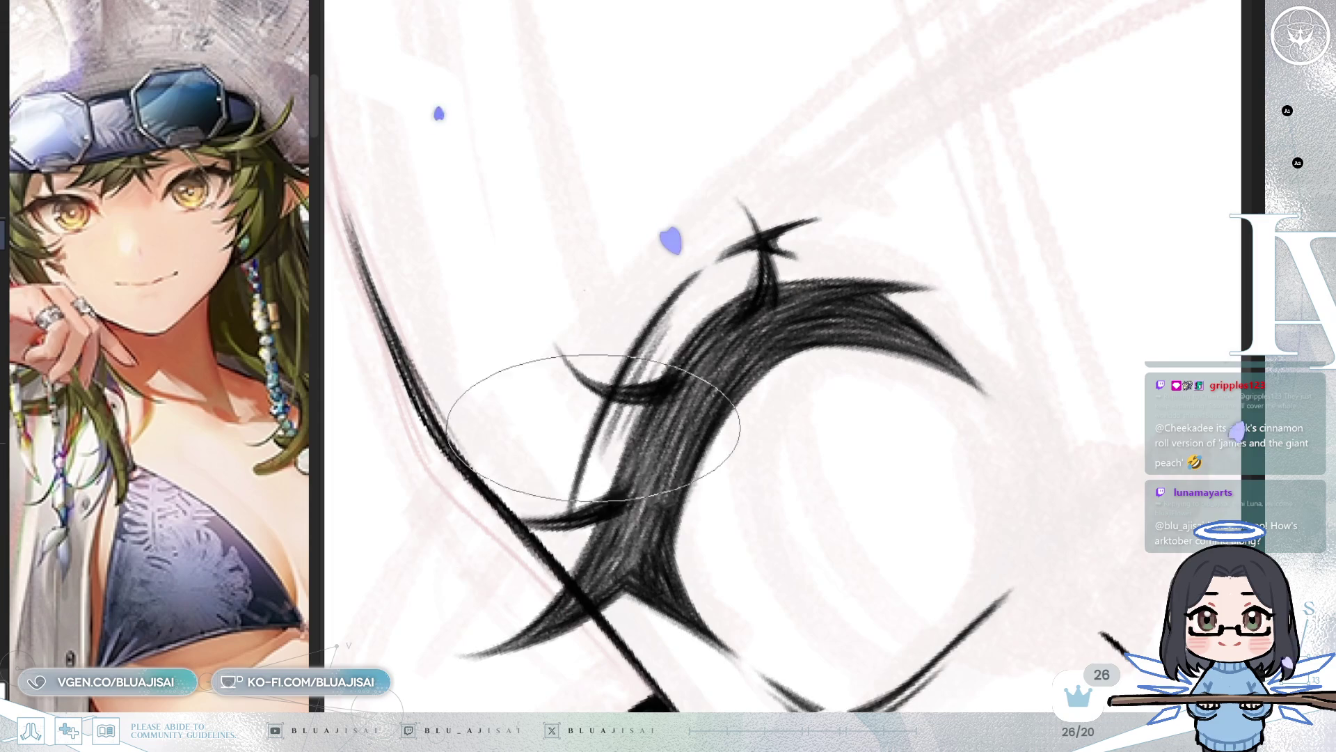
{"action": "scroll", "coordinate": [821, 262], "scroll_direction": "down", "scroll_amount": 5}
{"action": "scroll", "coordinate": [968, 337], "scroll_direction": "down", "scroll_amount": 5}
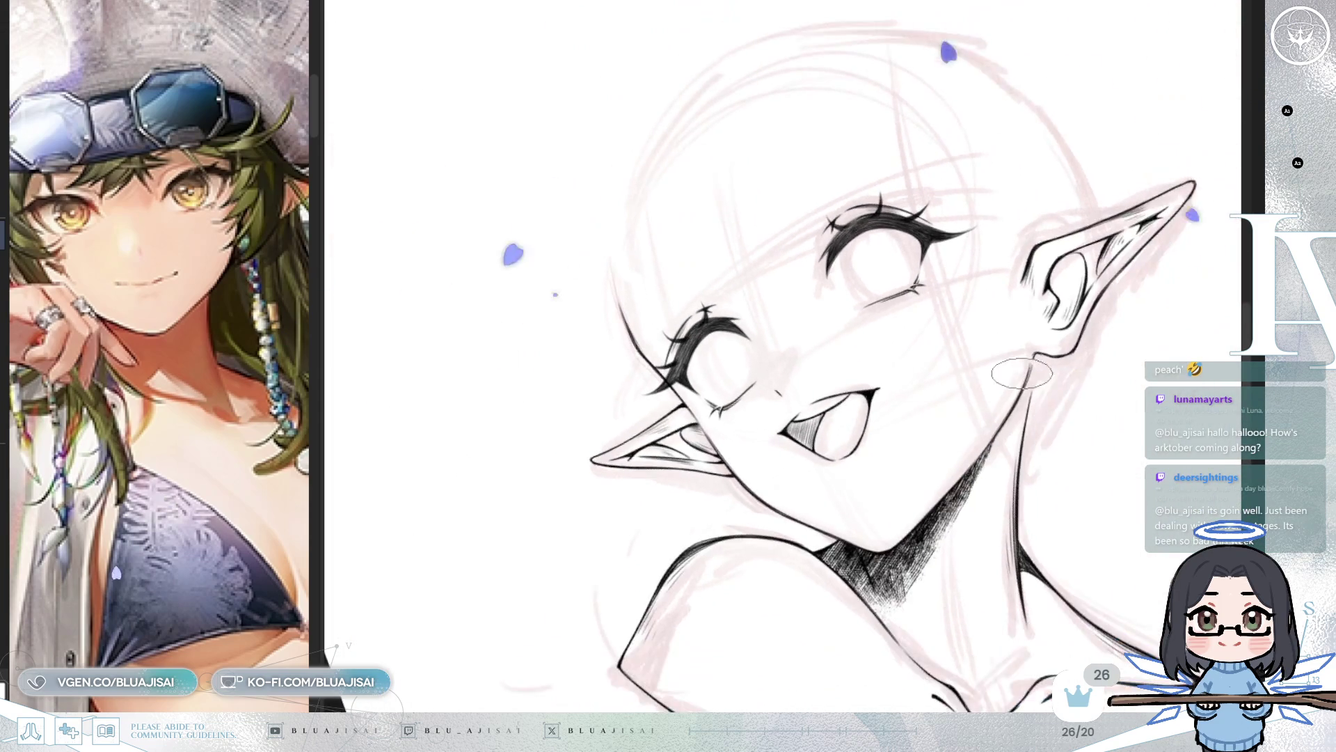
{"action": "scroll", "coordinate": [1004, 382], "scroll_direction": "down", "scroll_amount": 5}
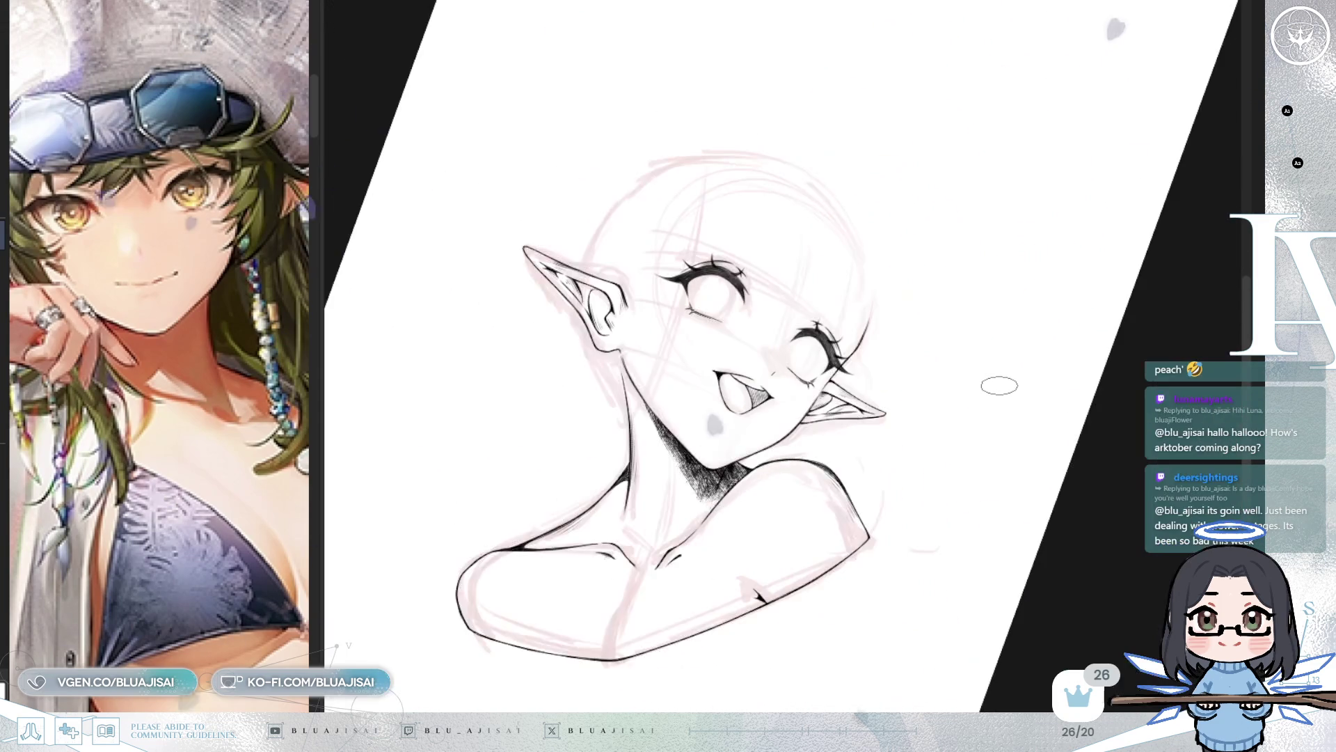
{"action": "scroll", "coordinate": [996, 386], "scroll_direction": "up", "scroll_amount": 5}
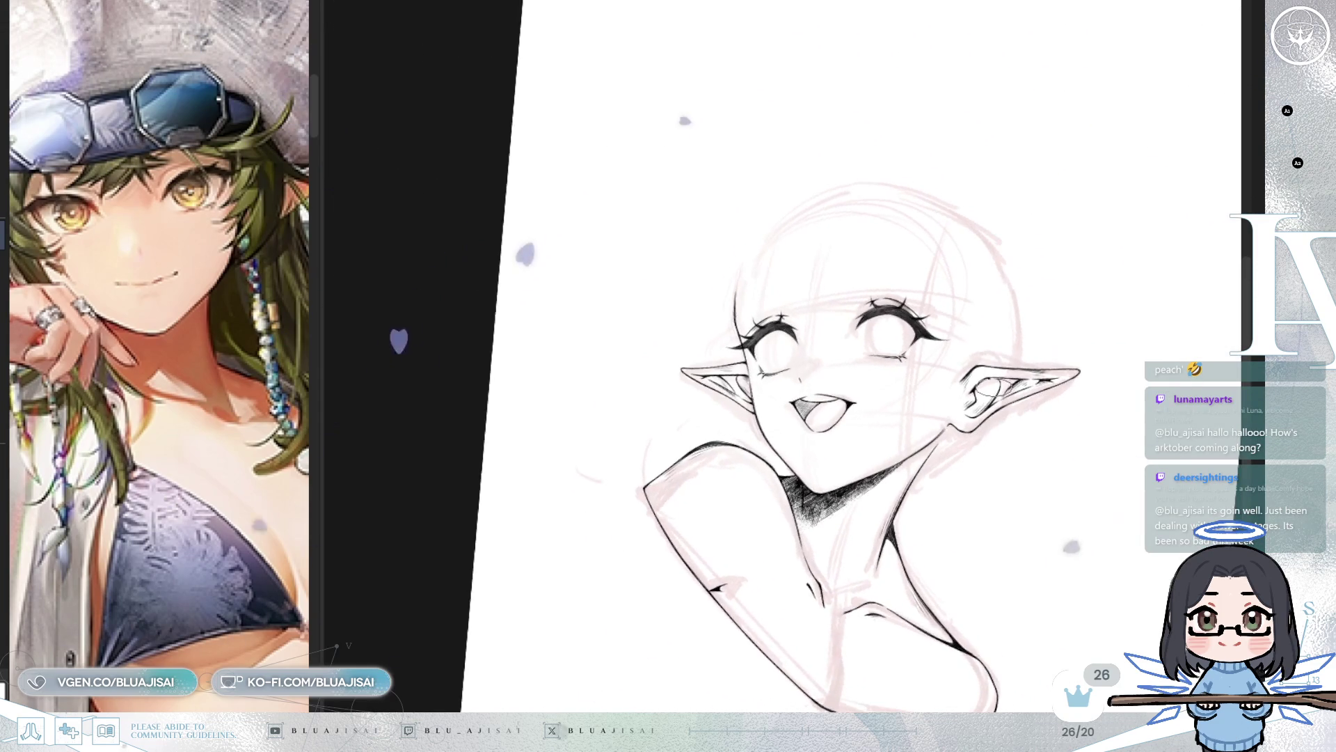